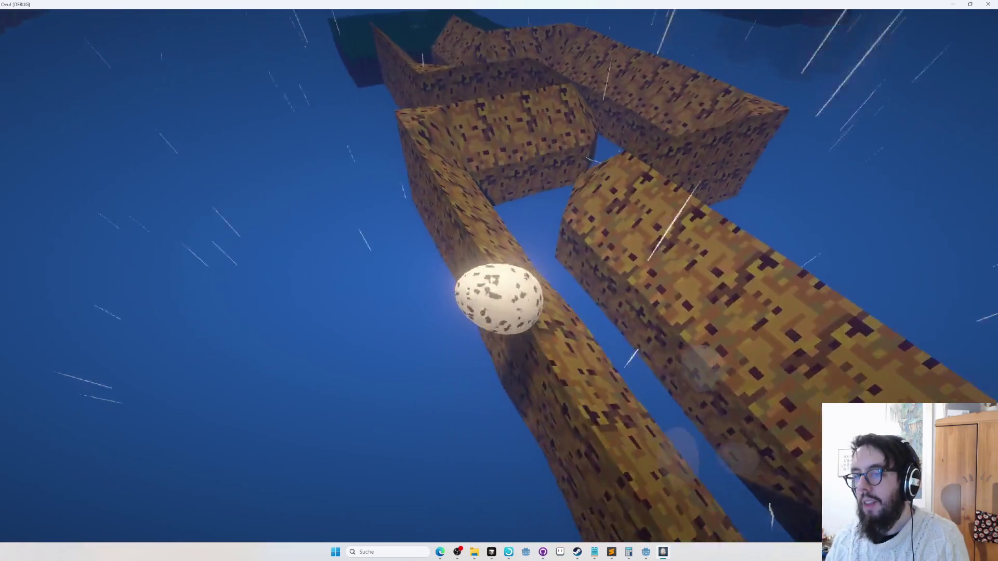
- Run the obby4 course with the egg, respawning it on the start patch, then enter the editor
{"action": "key", "text": "r"}
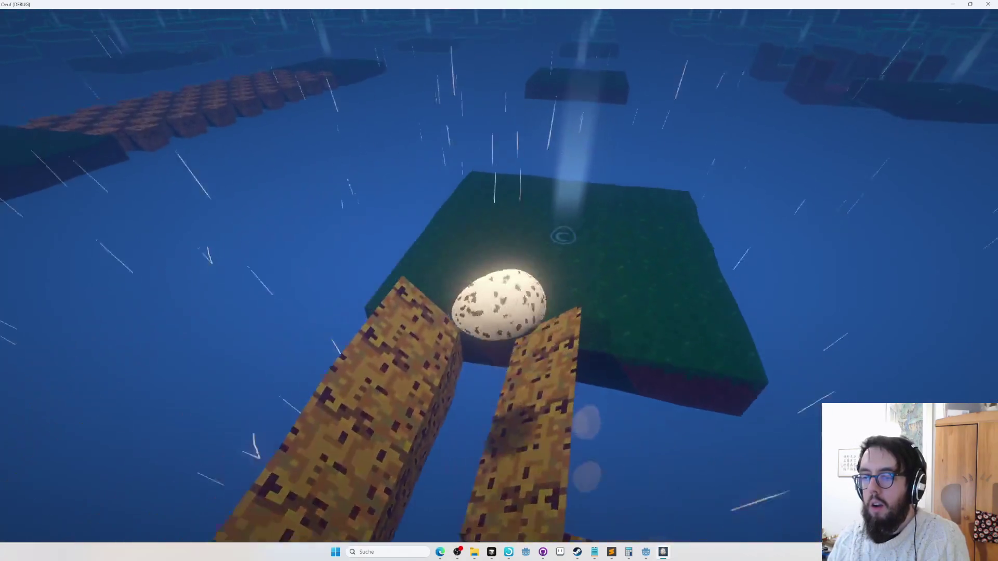
{"action": "key", "text": "Escape"}
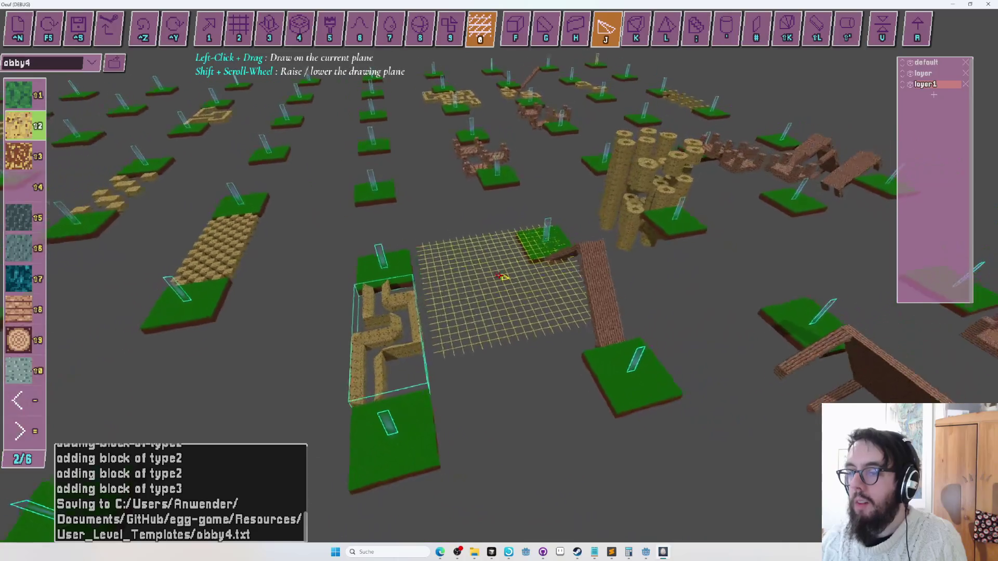
- Shift the maze layer along the red axis in layer mode
{"action": "key", "text": "Tab"}
{"action": "key", "text": "Tab"}
{"action": "mouse_move", "coordinate": [421, 288]}
{"action": "left_mouse_down"}
{"action": "mouse_move", "coordinate": [438, 283]}
{"action": "mouse_move", "coordinate": [448, 245]}
{"action": "mouse_move", "coordinate": [429, 269]}
{"action": "mouse_move", "coordinate": [383, 241]}
{"action": "left_mouse_up"}
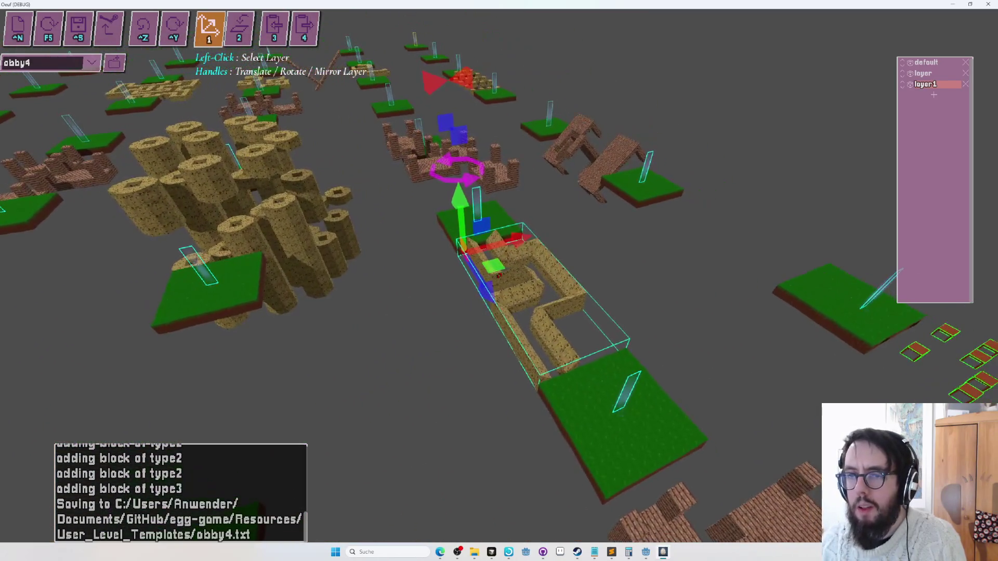
{"action": "key", "text": "2"}
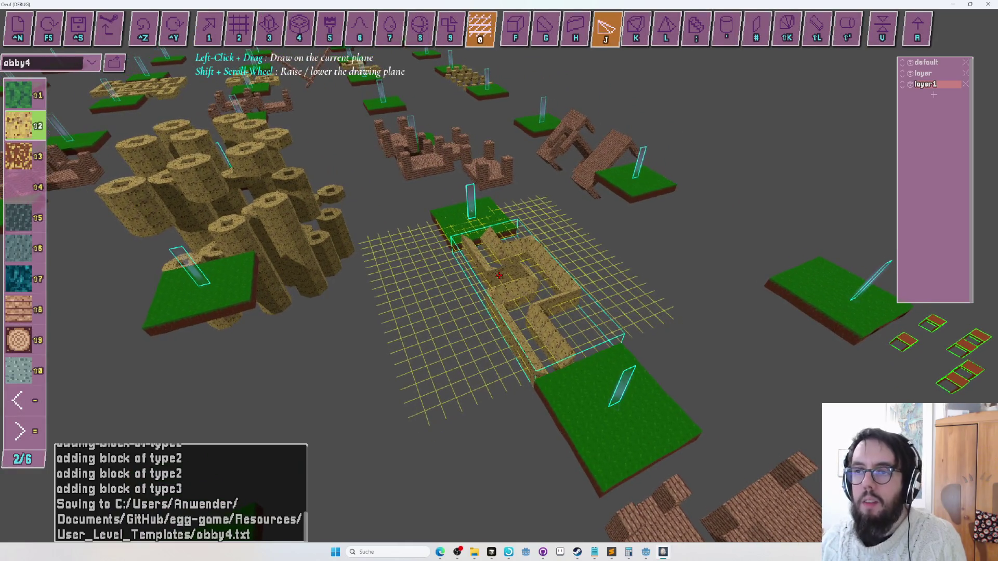
- Repaint the sand maze walls with the grey stone-brick tile 3-2 using the repaint brush
{"action": "key", "text": "5"}
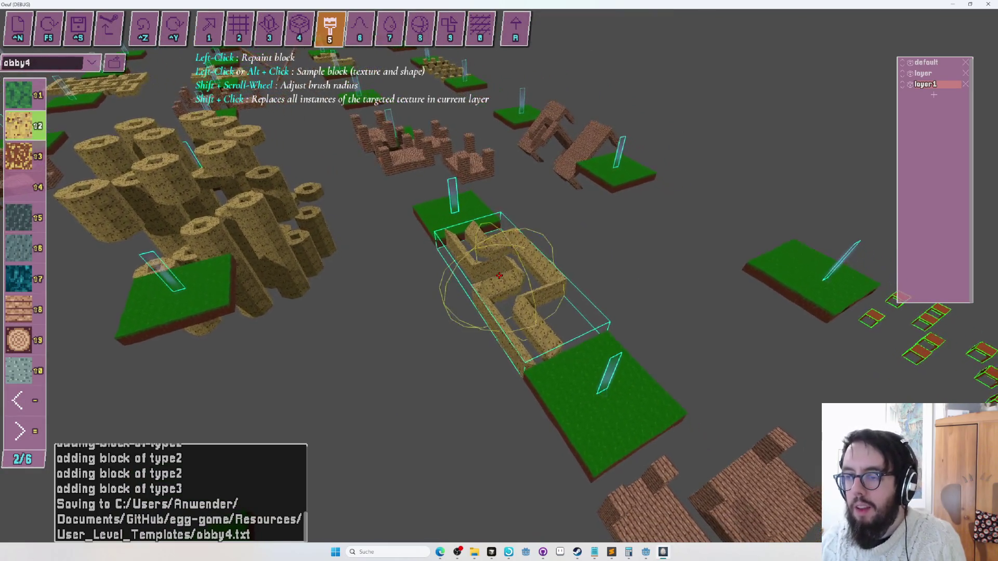
{"action": "key", "text": "equal"}
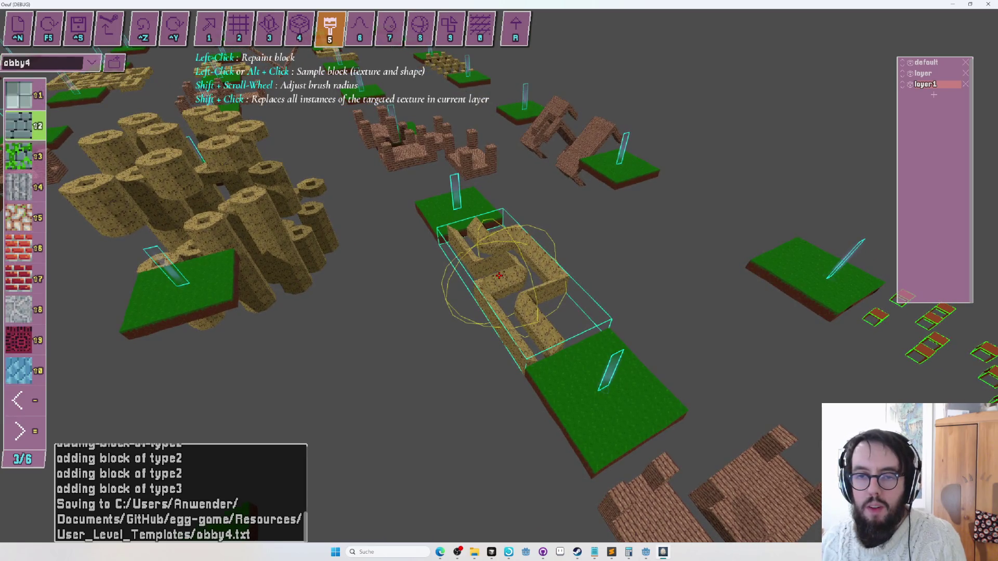
{"action": "left_click", "coordinate": [498, 276]}
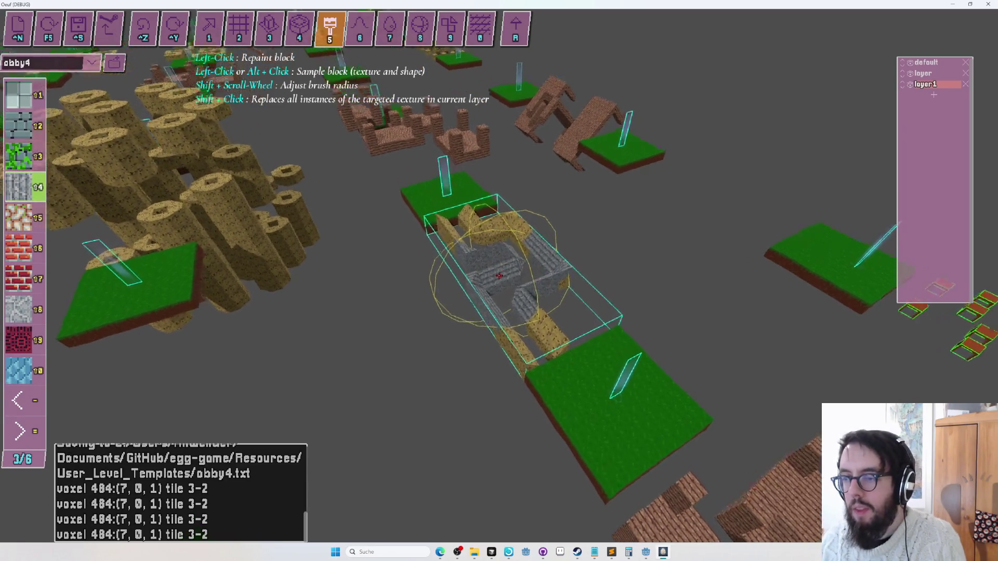
{"action": "scroll", "coordinate": [499, 275], "scroll_direction": "down", "scroll_amount": 2}
{"action": "left_click", "coordinate": [499, 275]}
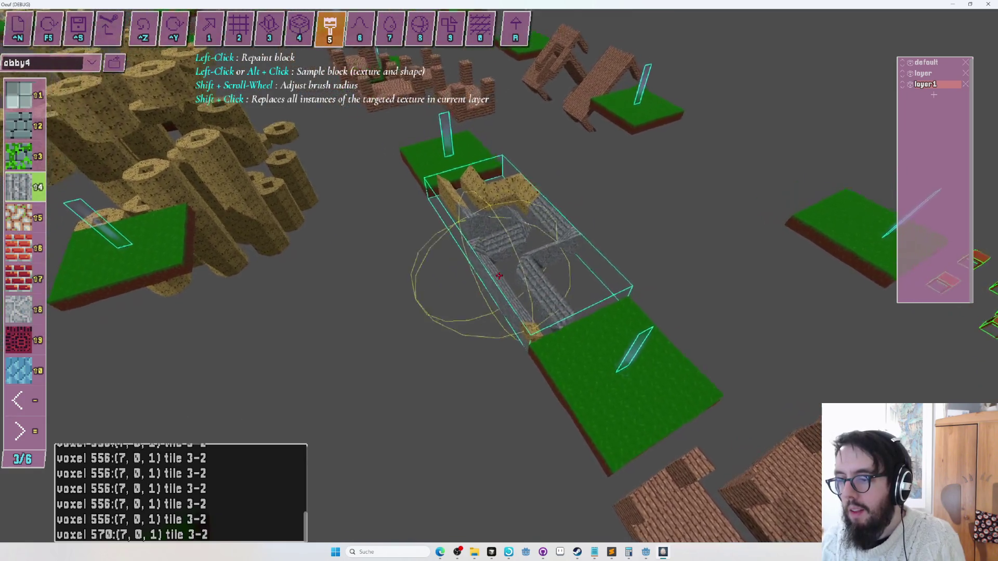
{"action": "key", "text": "ctrl+z"}
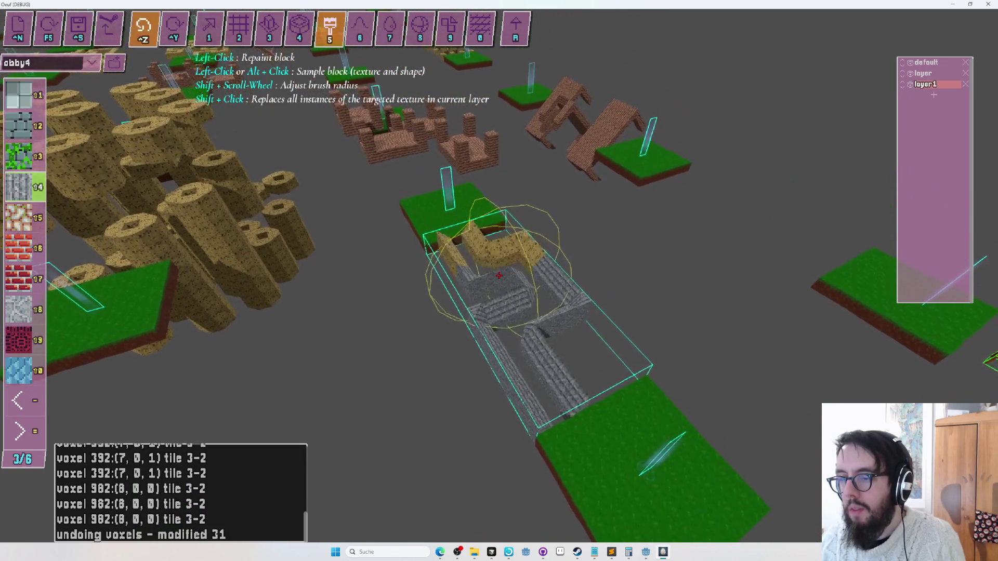
{"action": "left_click", "coordinate": [499, 275]}
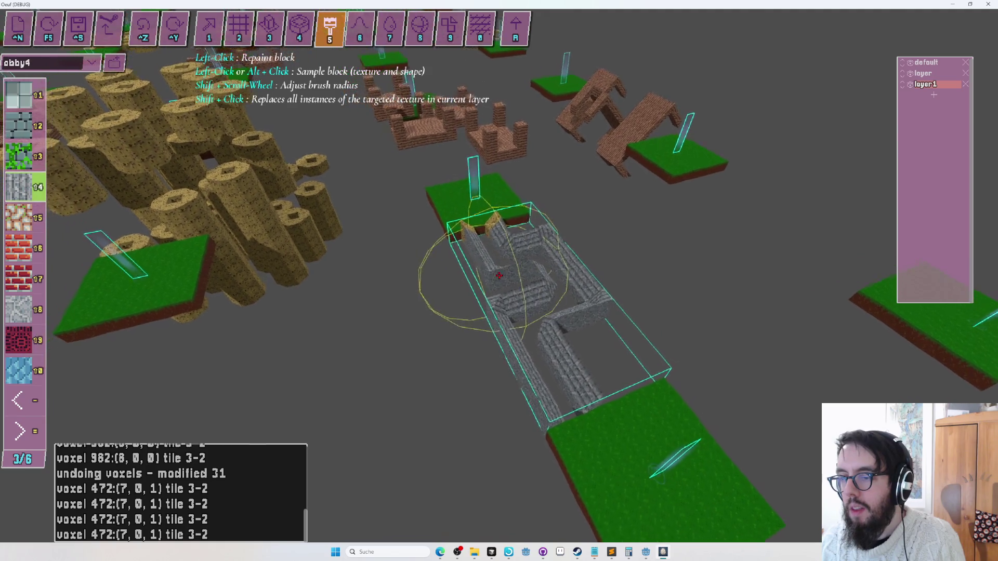
{"action": "left_click", "coordinate": [499, 276]}
{"action": "left_click", "coordinate": [499, 276]}
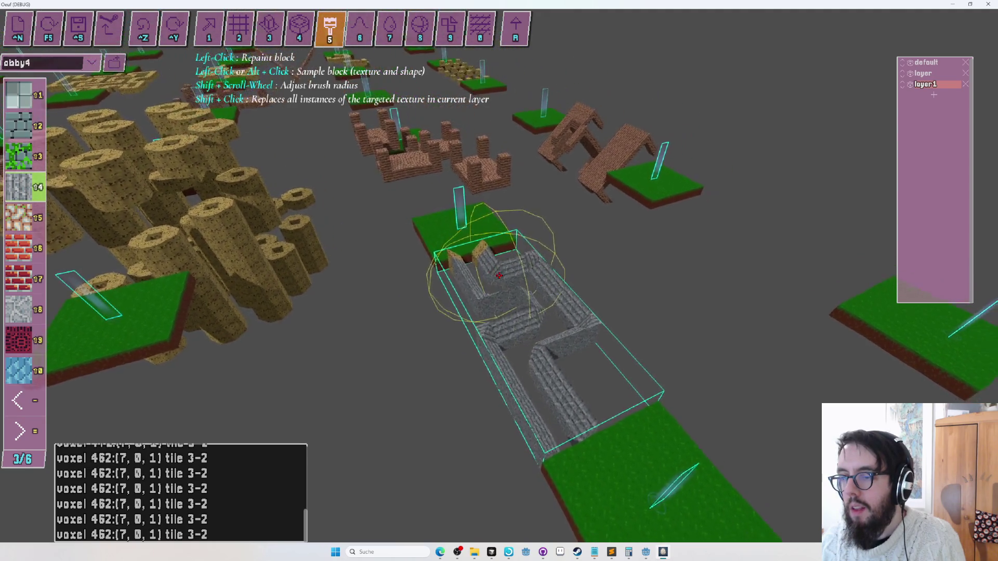
- Repaint the remaining sand walls near the start platform grey, then save obby4
{"action": "scroll", "coordinate": [499, 275], "scroll_direction": "down", "scroll_amount": 3}
{"action": "left_click", "coordinate": [499, 275]}
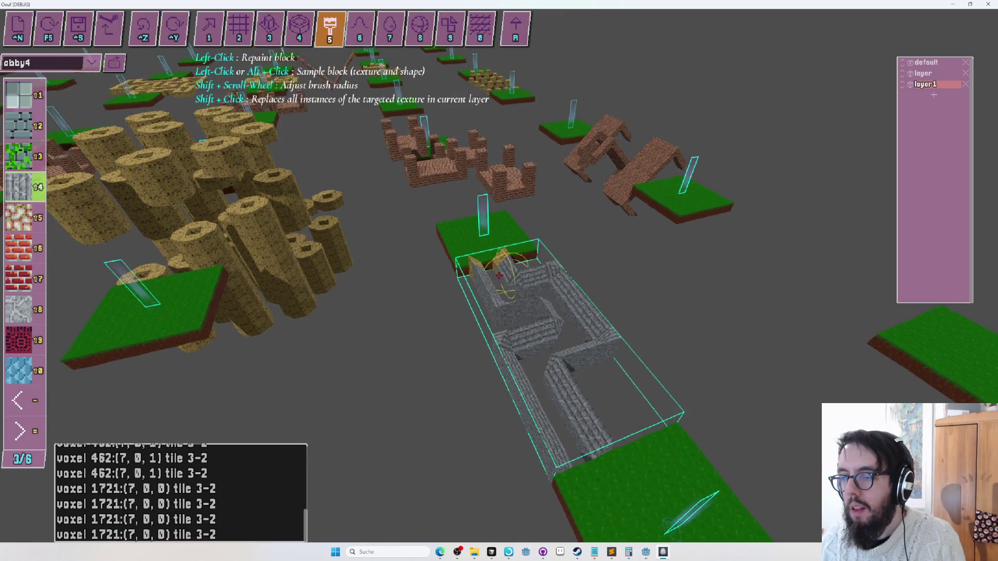
{"action": "left_click", "coordinate": [499, 276]}
{"action": "left_click", "coordinate": [499, 275]}
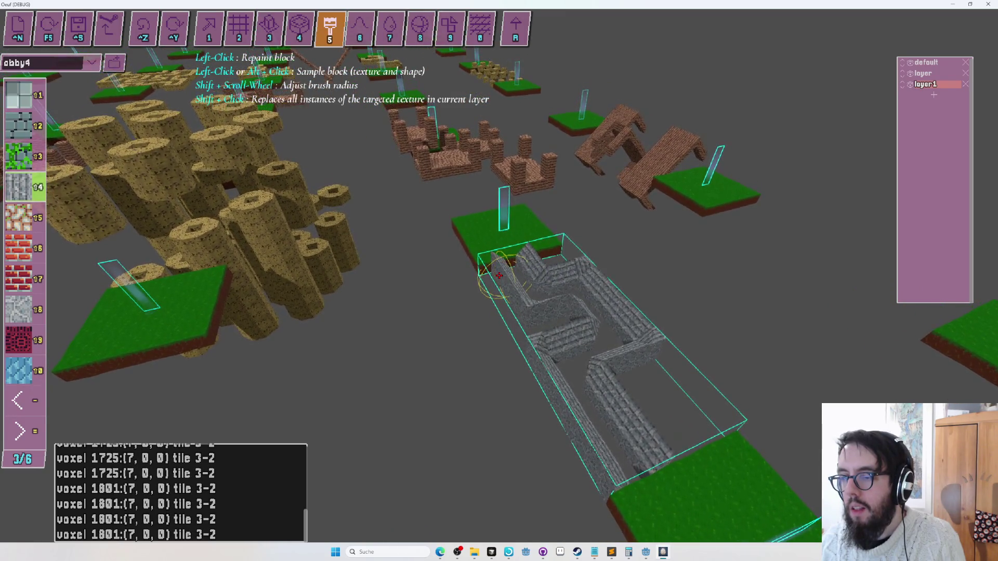
{"action": "left_click", "coordinate": [498, 275]}
{"action": "key", "text": "ctrl+z"}
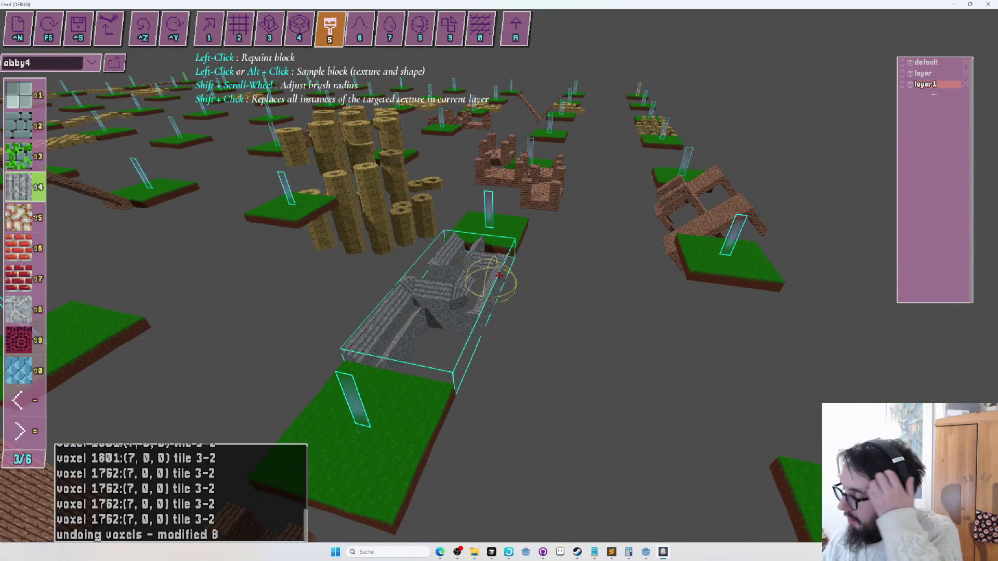
{"action": "key", "text": "ctrl+s"}
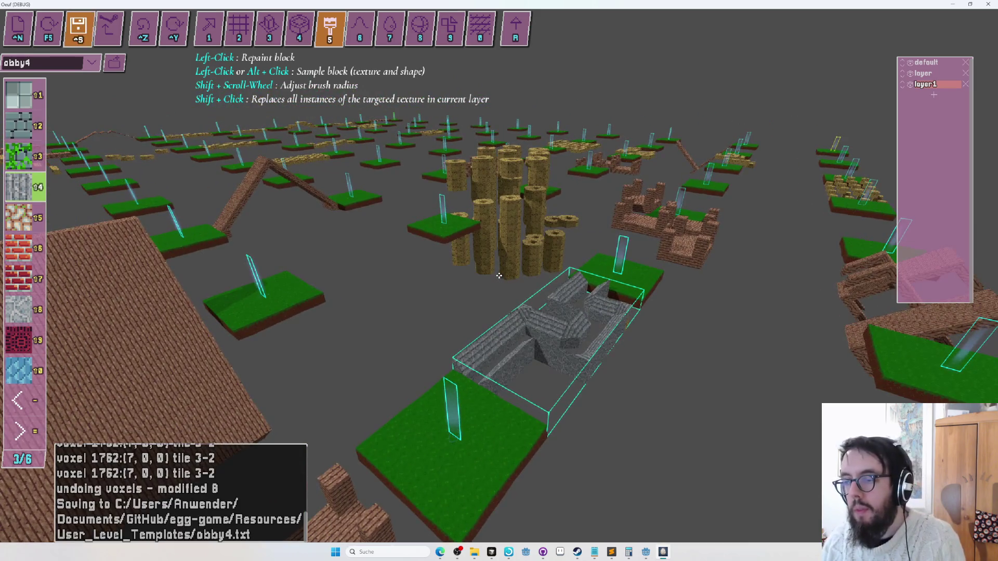
{"action": "key", "text": "alt+Tab"}
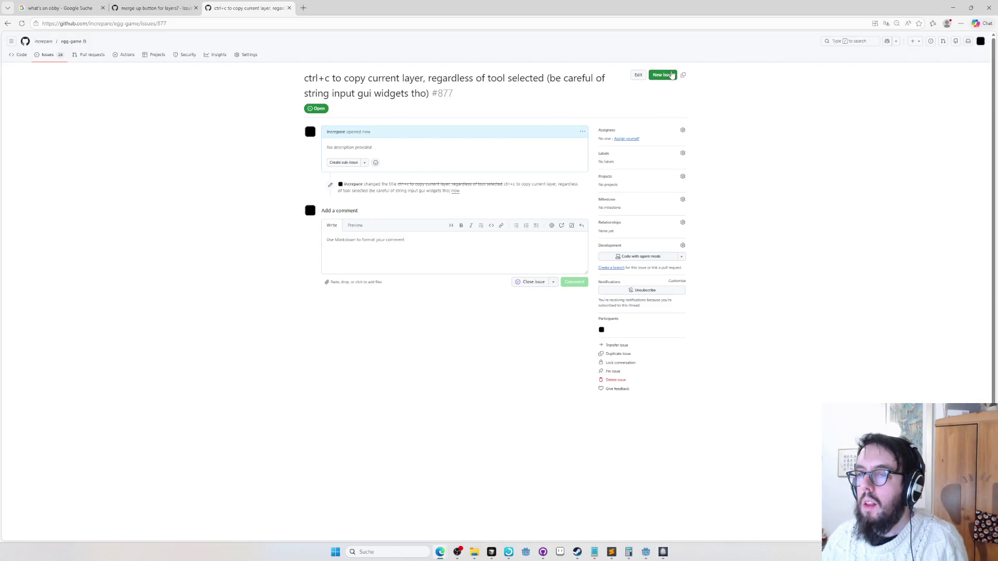
- Draft the egg-game issue 'should paint only paint on the currently-selected layer?' and go back to the editor
{"action": "left_click", "coordinate": [663, 74]}
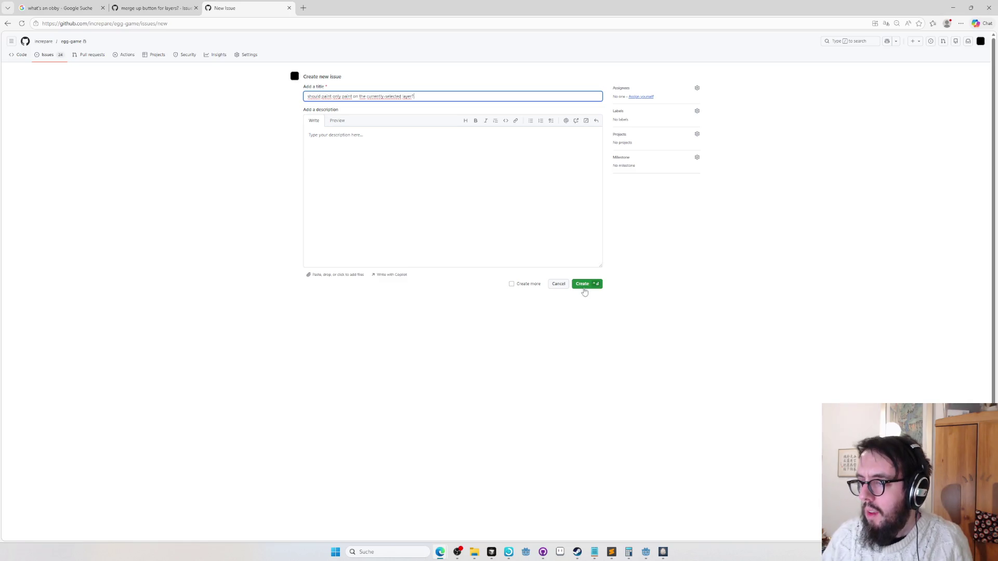
{"action": "key", "text": "alt+Tab"}
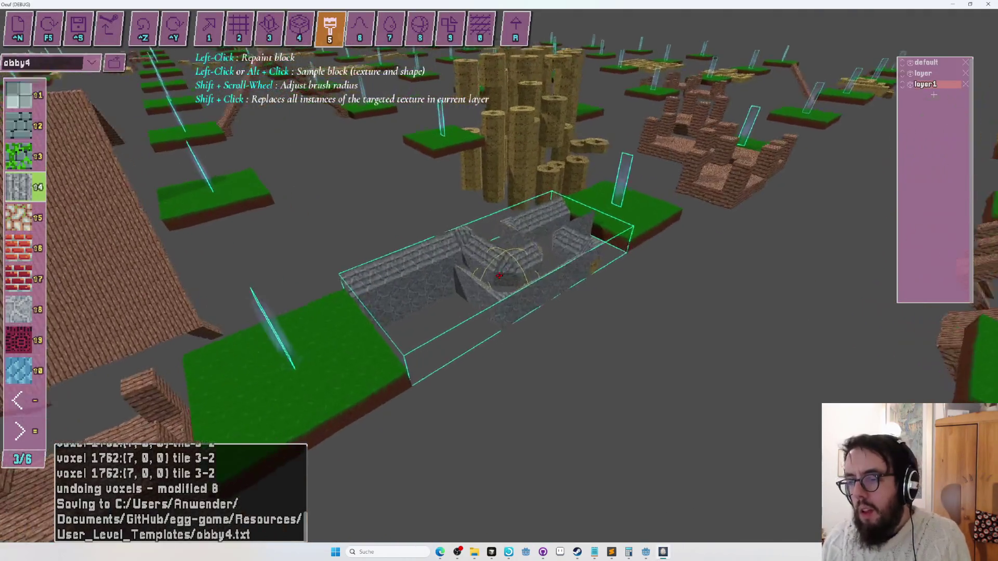
- Enclose the stone walls and their platform with the layer-assignment tool
{"action": "key", "text": "w"}
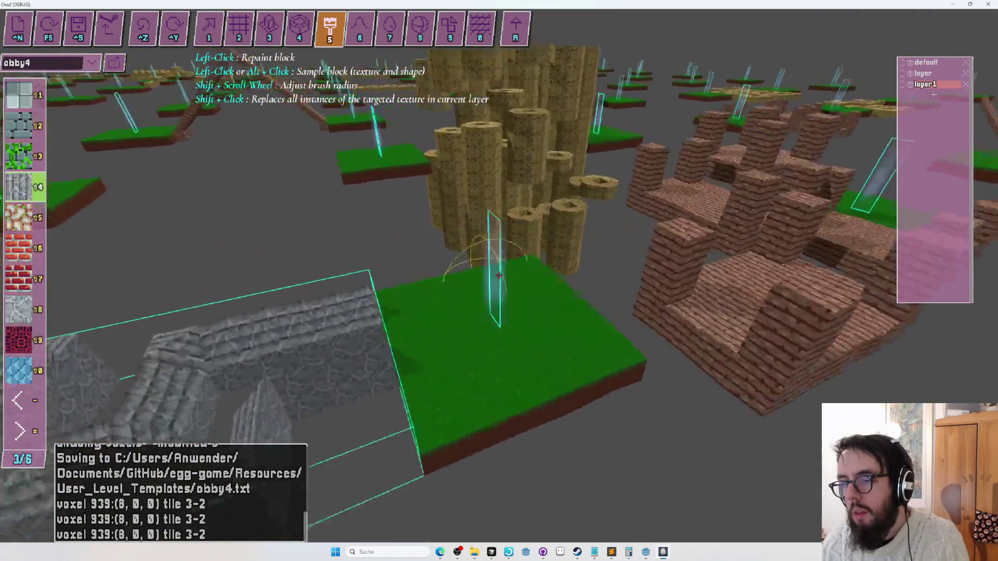
{"action": "key", "text": "s"}
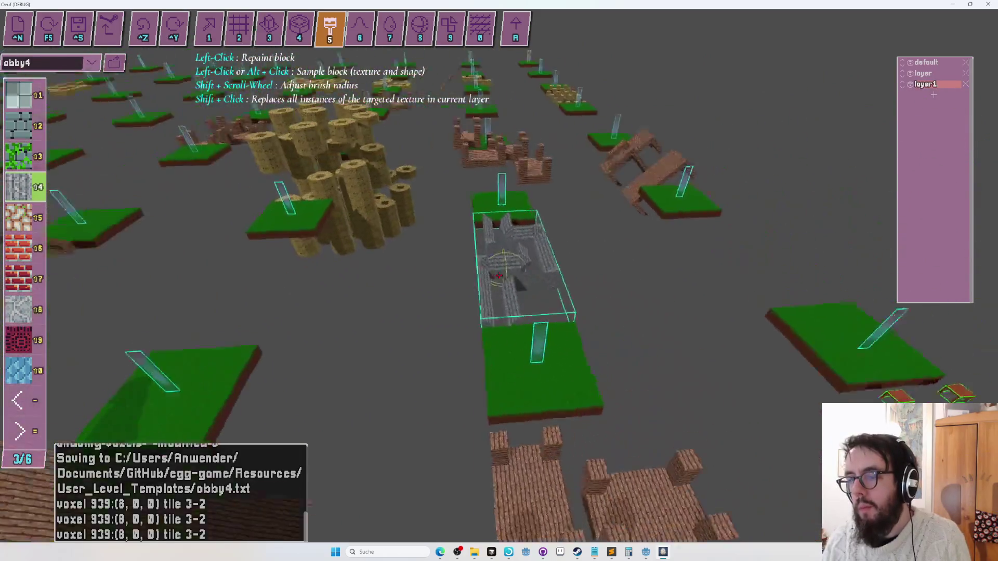
{"action": "key", "text": "s"}
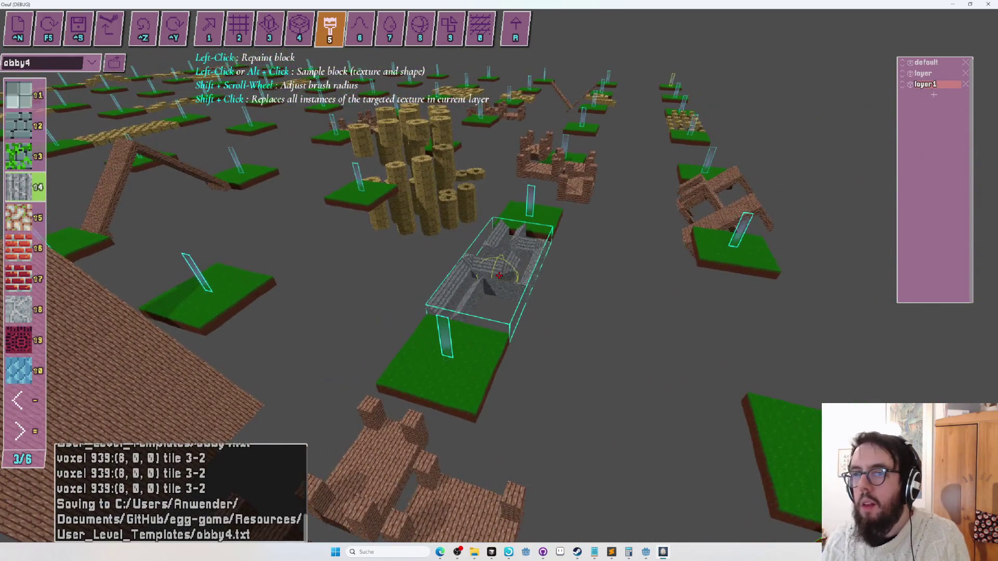
{"action": "key", "text": "Tab"}
{"action": "key", "text": "Tab"}
{"action": "key", "text": "2"}
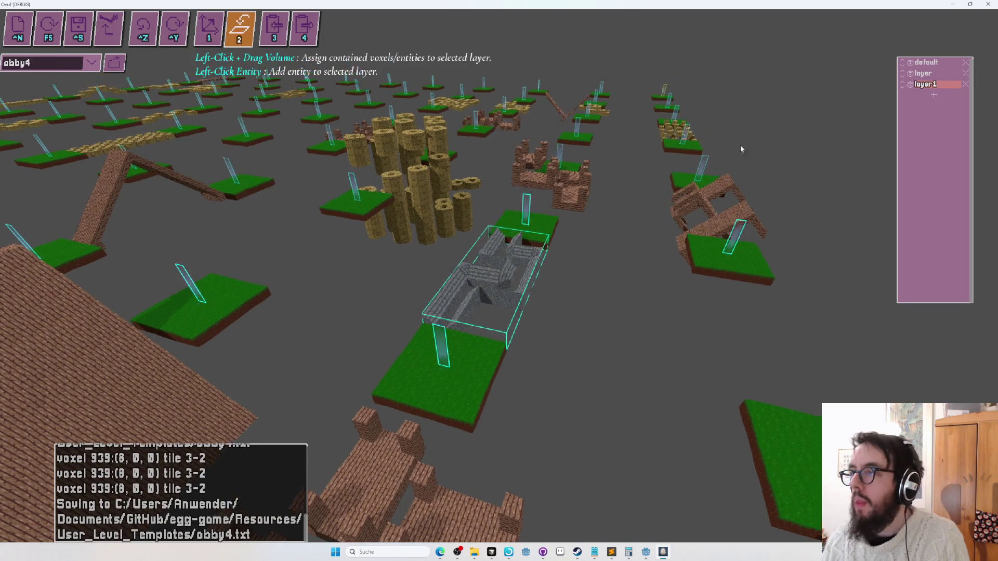
{"action": "mouse_move", "coordinate": [426, 328]}
{"action": "left_mouse_down"}
{"action": "mouse_move", "coordinate": [568, 232]}
{"action": "mouse_move", "coordinate": [549, 180]}
{"action": "left_mouse_up"}
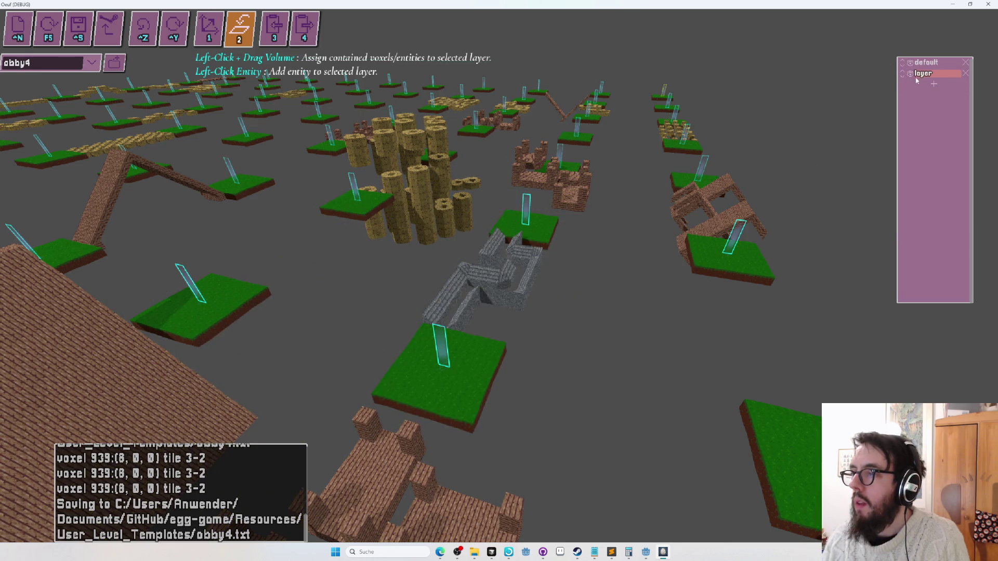
- Enclose the zigzag maze as well, assign both to the default layer, and save obby4
{"action": "key", "text": "s"}
{"action": "key", "text": "w"}
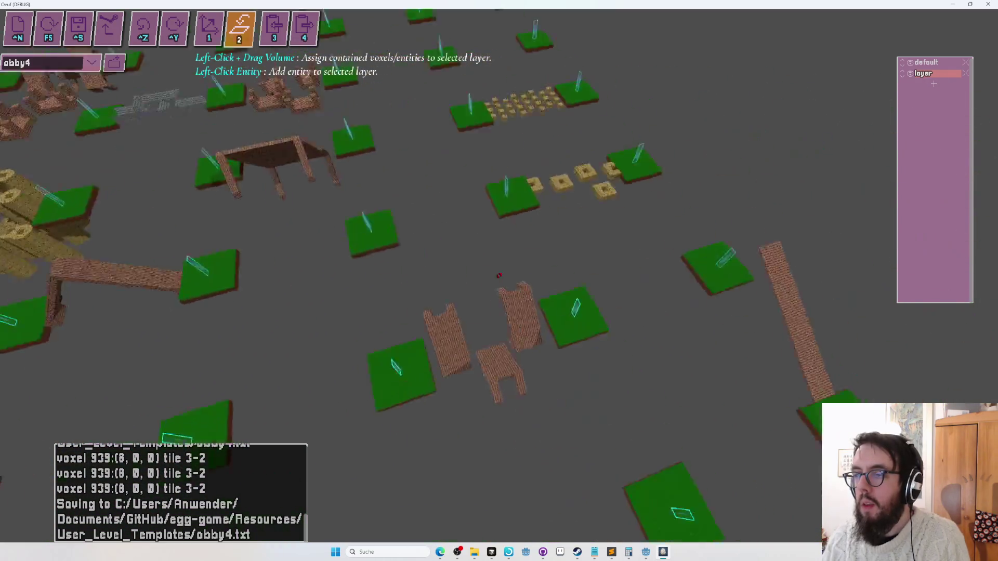
{"action": "key", "text": "w"}
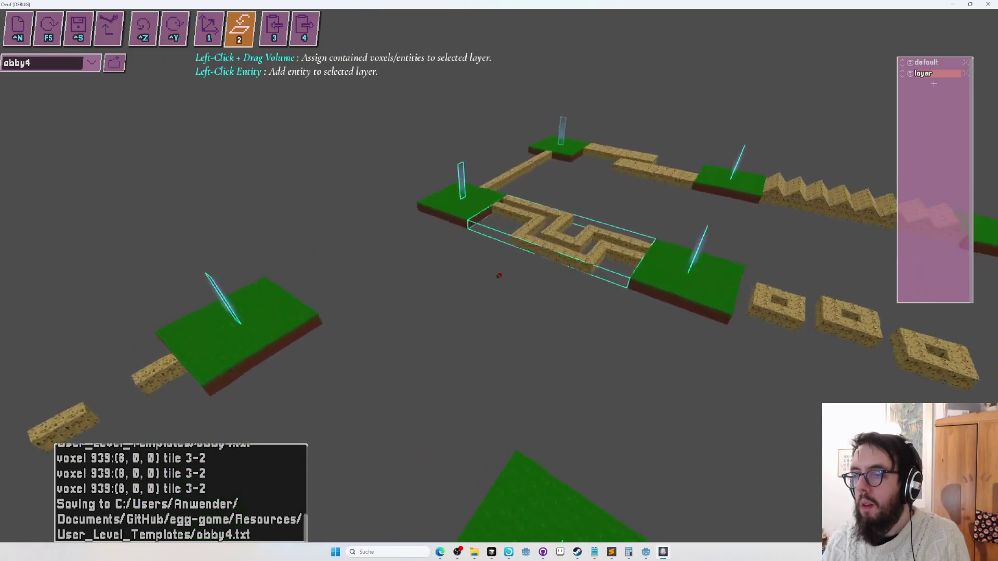
{"action": "key", "text": "w"}
{"action": "mouse_move", "coordinate": [501, 278]}
{"action": "left_mouse_down"}
{"action": "mouse_move", "coordinate": [94, 312]}
{"action": "mouse_move", "coordinate": [85, 262]}
{"action": "left_mouse_up"}
{"action": "left_click", "coordinate": [946, 63]}
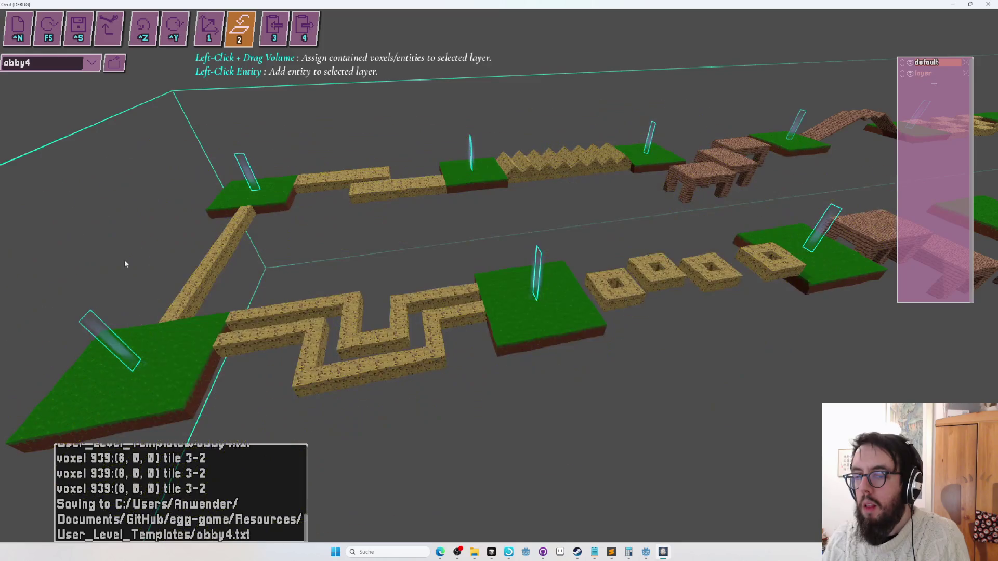
{"action": "key", "text": "ctrl+s"}
- Zoom over the merged obby4 level before switching windows
{"action": "scroll", "coordinate": [354, 252], "scroll_direction": "down", "scroll_amount": 5}
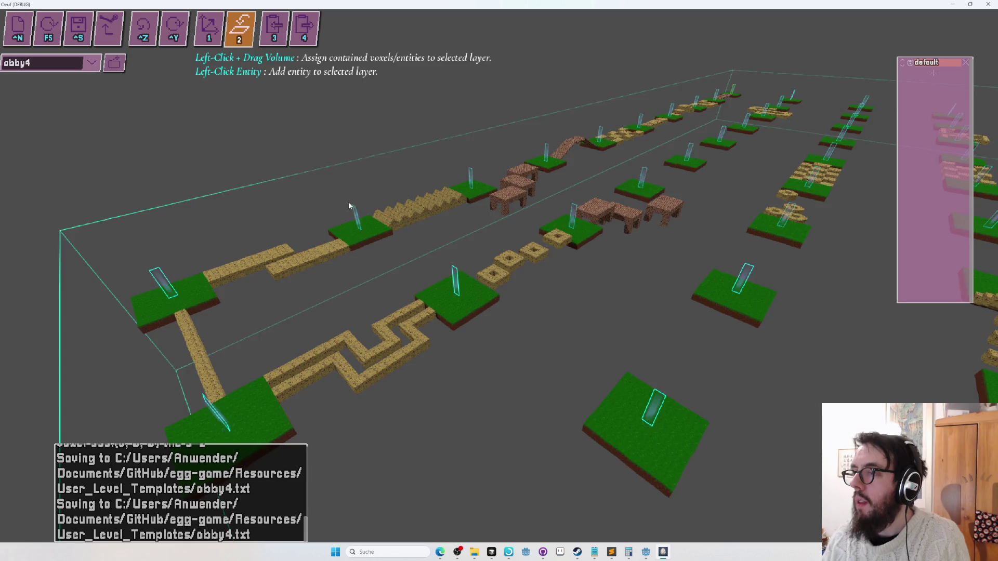
{"action": "scroll", "coordinate": [349, 205], "scroll_direction": "down", "scroll_amount": 5}
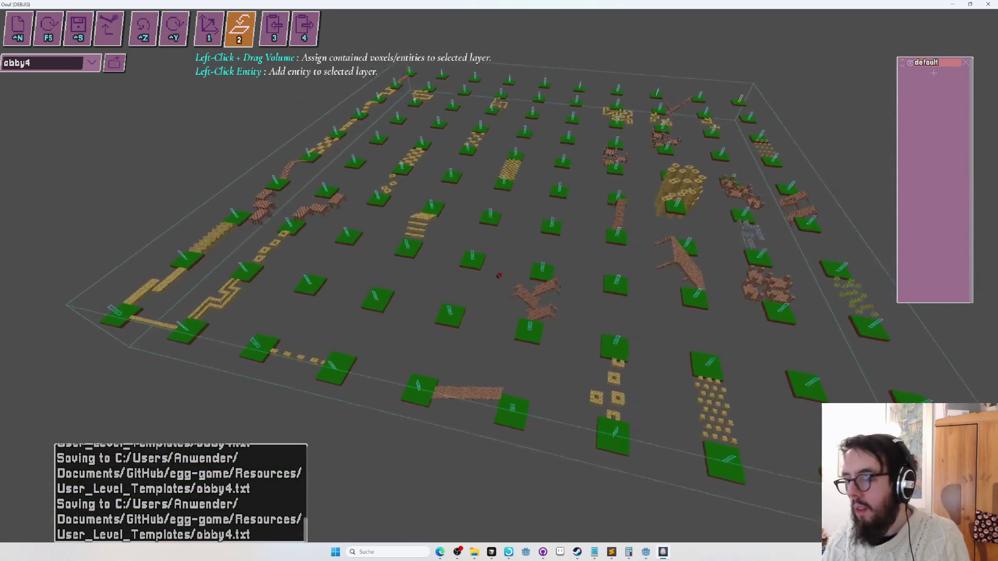
{"action": "scroll", "coordinate": [499, 275], "scroll_direction": "up", "scroll_amount": 5}
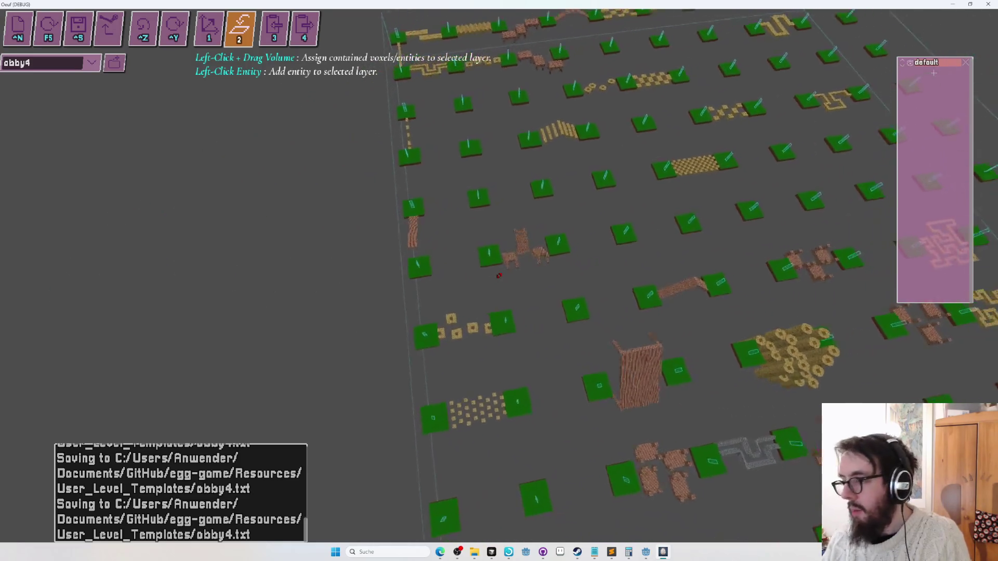
{"action": "scroll", "coordinate": [499, 275], "scroll_direction": "down", "scroll_amount": 5}
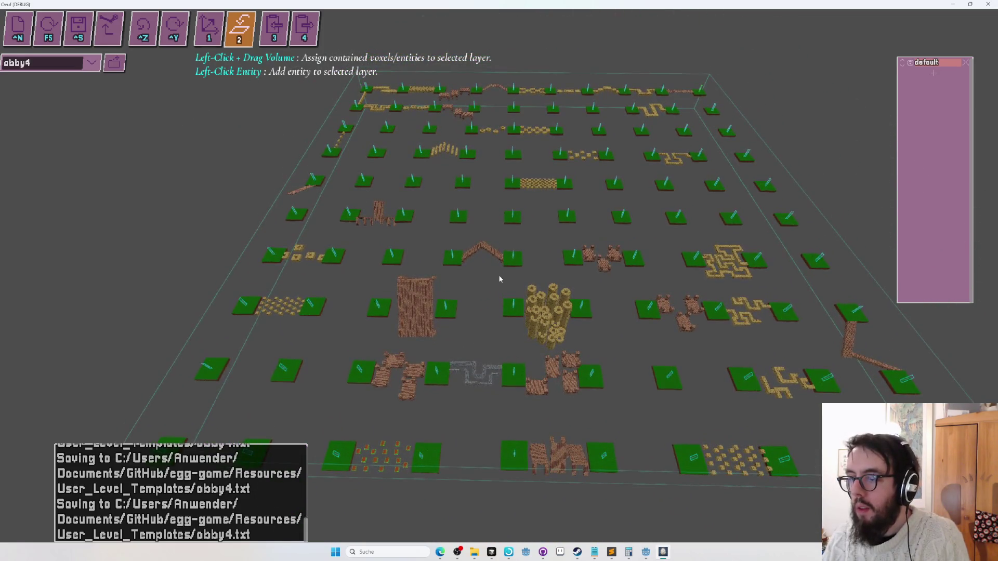
{"action": "key", "text": "alt+Tab"}
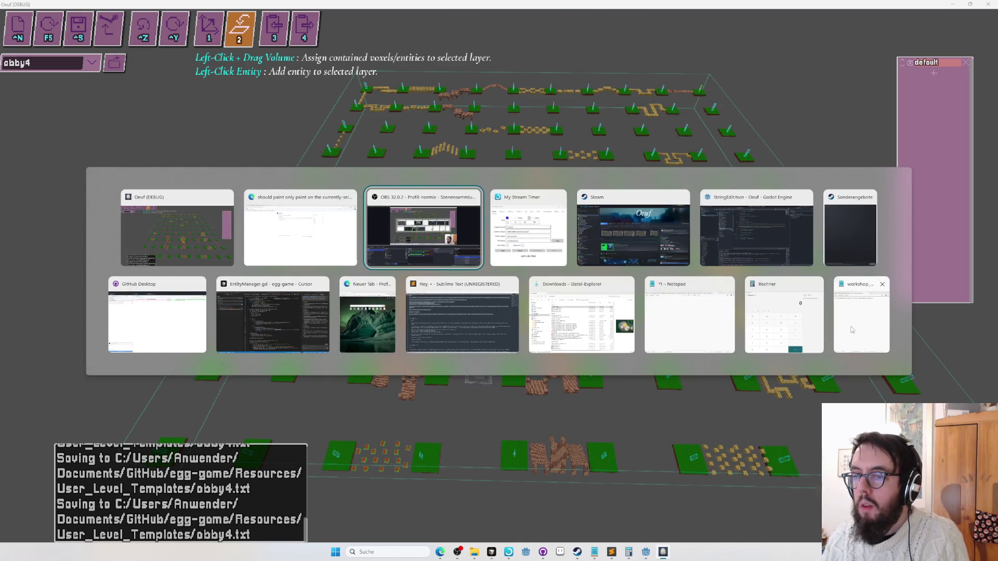
- Open twitter.com and bsky.app in new browser tabs
{"action": "left_click", "coordinate": [272, 262]}
{"action": "left_click", "coordinate": [156, 8]}
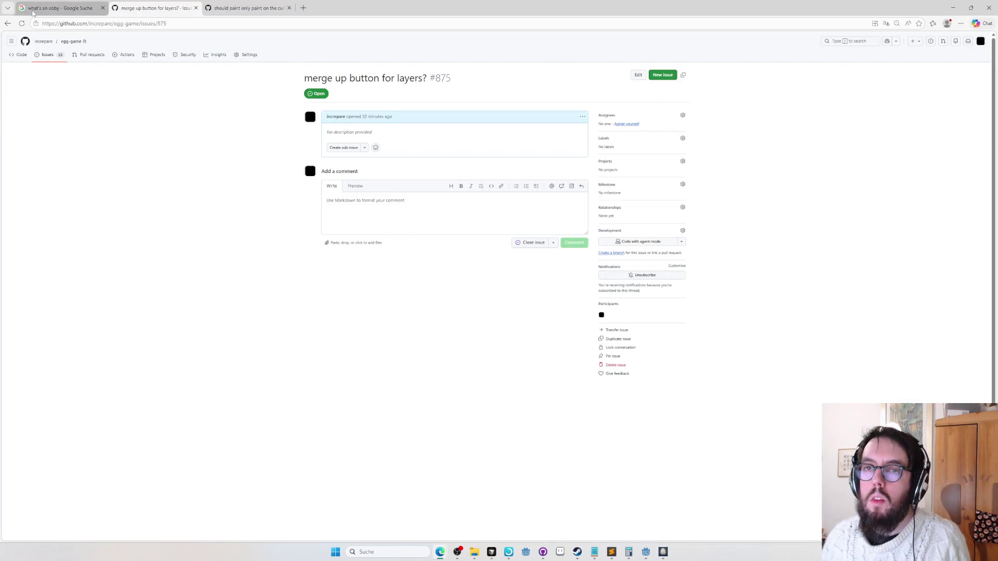
{"action": "left_click", "coordinate": [78, 9]}
{"action": "key", "text": "ctrl+t"}
{"action": "type", "text": "twitt"}
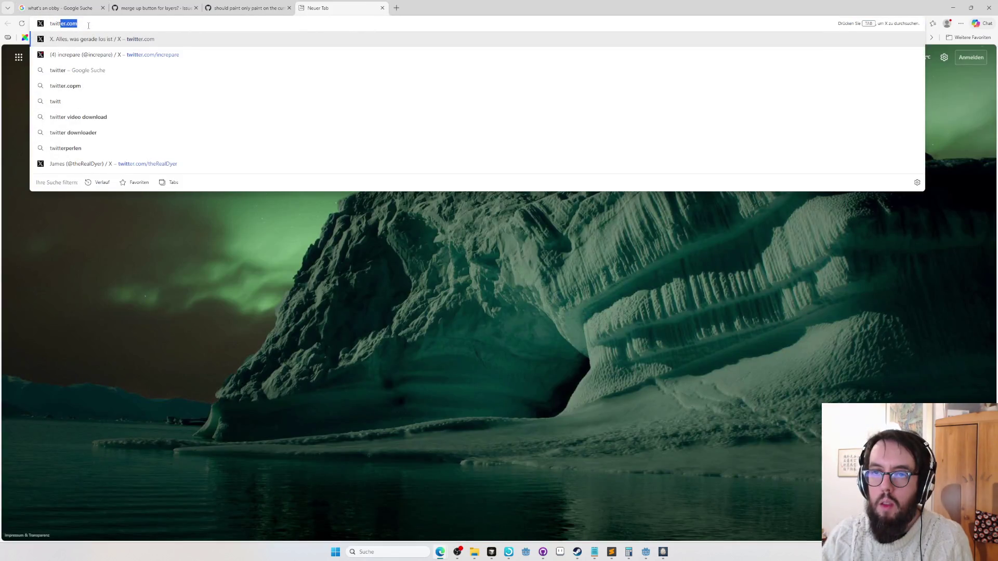
{"action": "key", "text": "Down"}
{"action": "key", "text": "Return"}
{"action": "key", "text": "ctrl+t"}
{"action": "type", "text": "bs"}
{"action": "key", "text": "Return"}
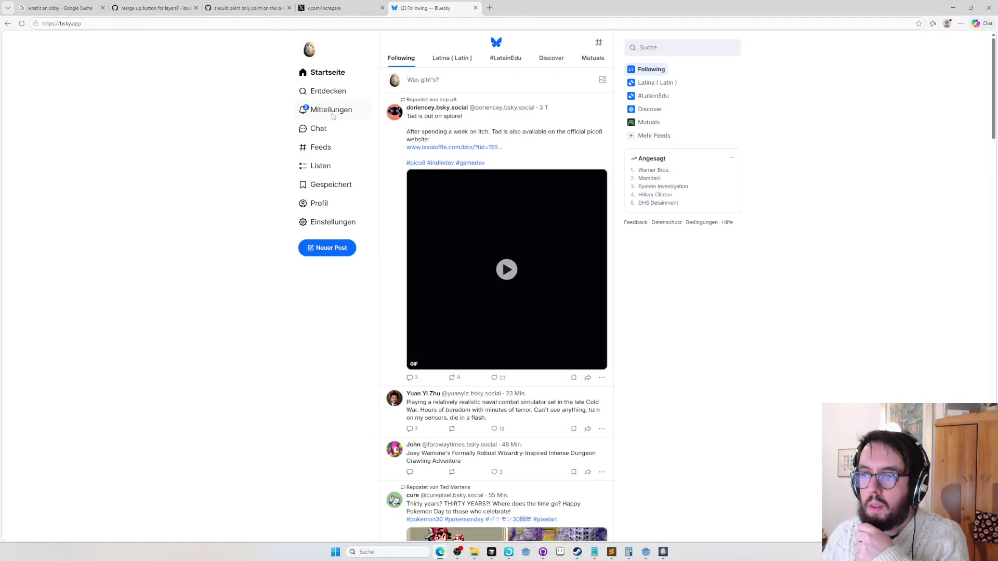
- Review the Bluesky notifications and obby progress thread, then orbit the obby4 level
{"action": "left_click", "coordinate": [331, 110]}
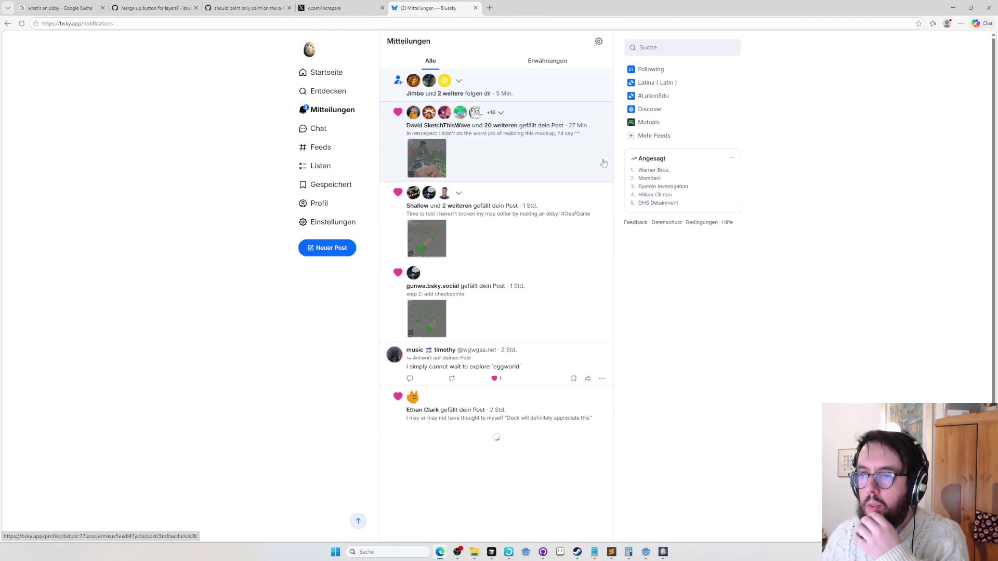
{"action": "left_click", "coordinate": [570, 244]}
{"action": "scroll", "coordinate": [610, 308], "scroll_direction": "down", "scroll_amount": 5}
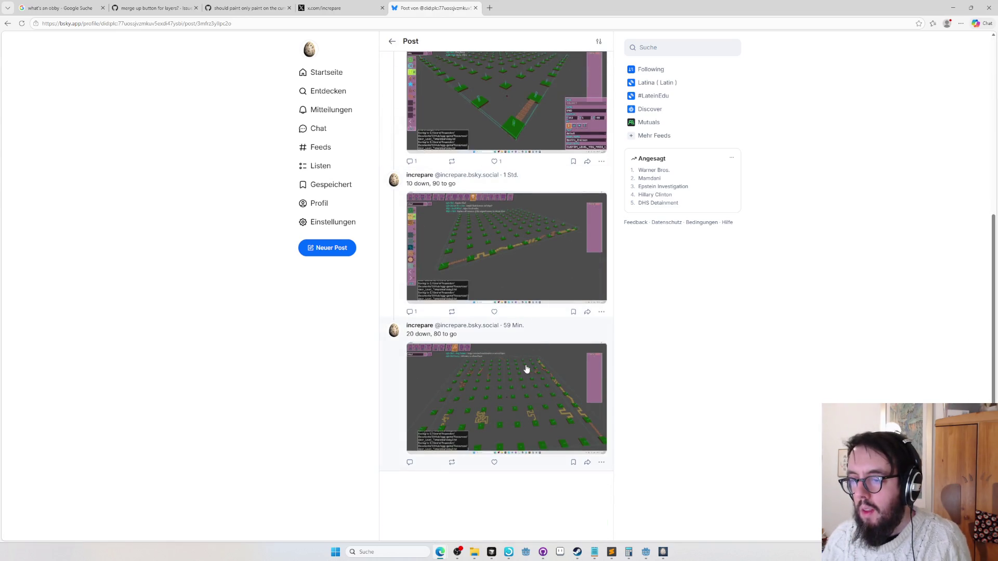
{"action": "key", "text": "alt+Tab"}
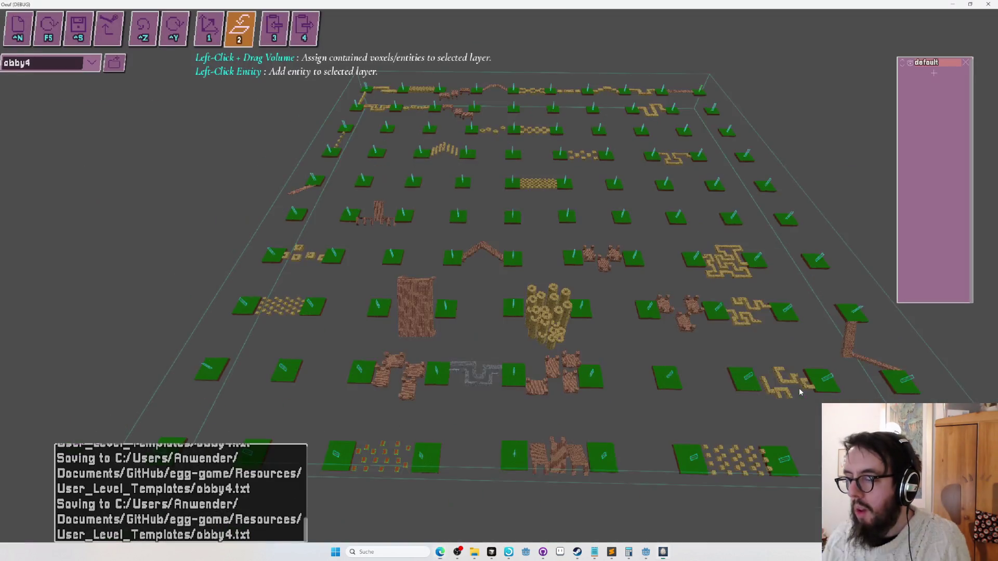
{"action": "mouse_move", "coordinate": [799, 392]}
{"action": "left_mouse_down"}
{"action": "mouse_move", "coordinate": [551, 333]}
{"action": "mouse_move", "coordinate": [499, 275]}
{"action": "left_mouse_up"}
{"action": "key", "text": "alt+Tab"}
{"action": "key", "text": "Tab"}
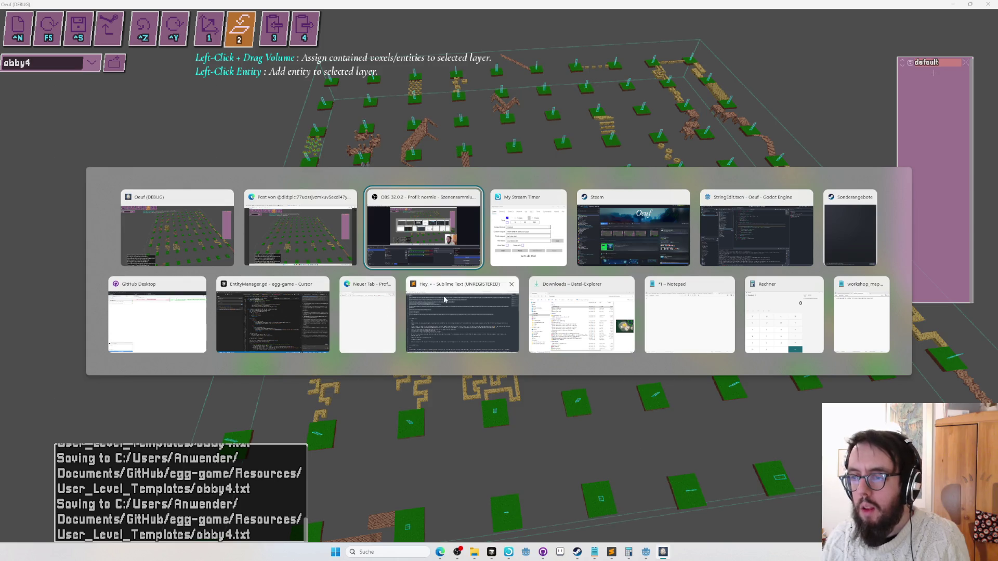
- Start a new egg-game GitHub issue titled 'shift+move should be faster in editor'
{"action": "left_click", "coordinate": [247, 233]}
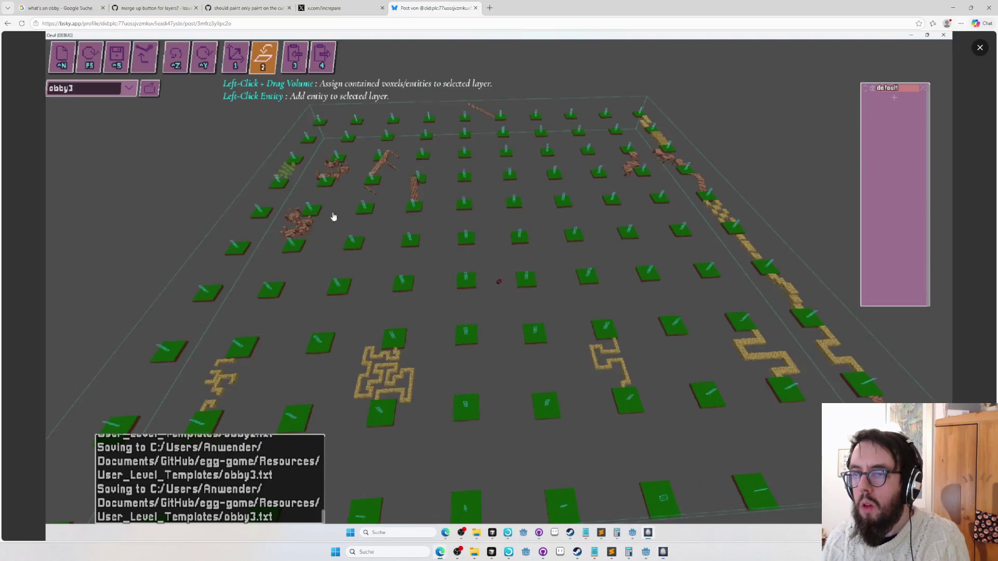
{"action": "key", "text": "ctrl+t"}
{"action": "type", "text": "github"}
{"action": "key", "text": "Return"}
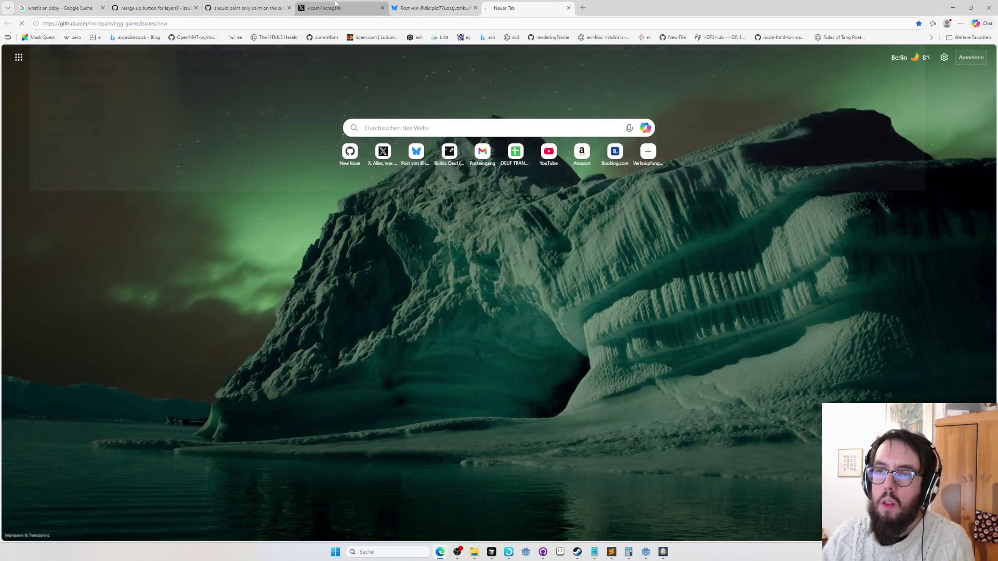
{"action": "type", "text": "shift+move should be faster in editor"}
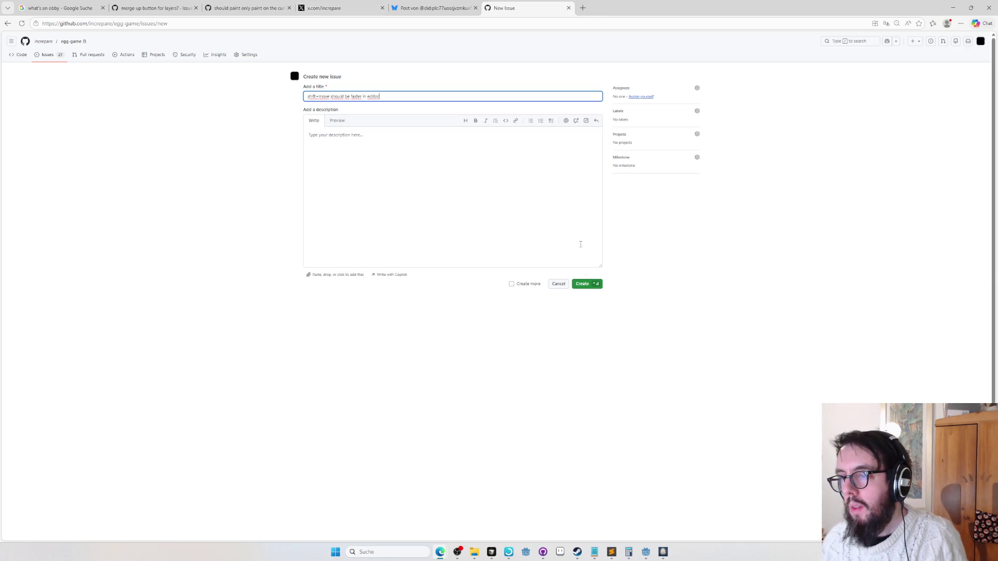
- Submit the 'shift+move should be faster in editor' issue and go back to obby4 in the editor
{"action": "left_click", "coordinate": [595, 286]}
{"action": "key", "text": "alt+Tab"}
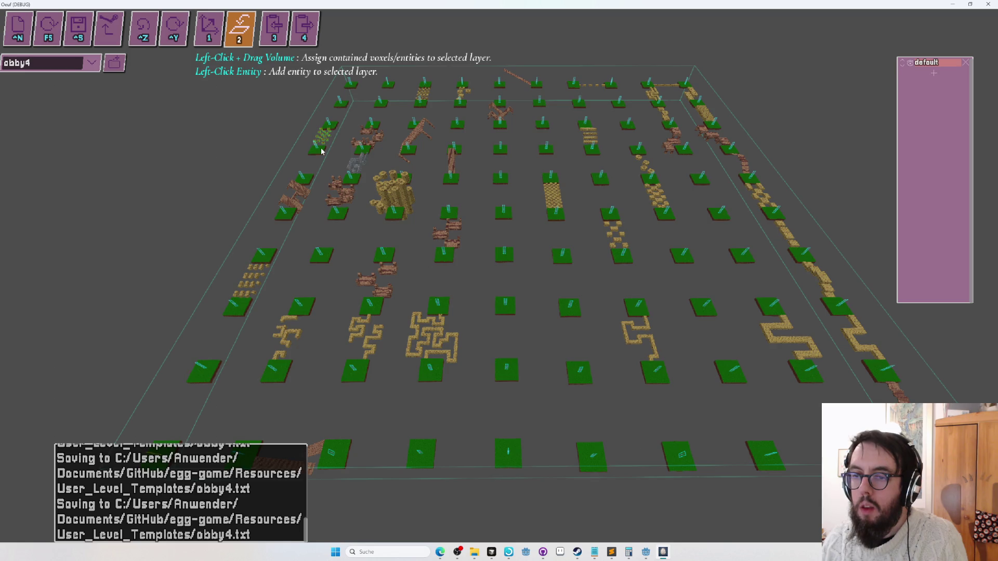
- Pan across the obby4 level grid to look it over
{"action": "key", "text": "s"}
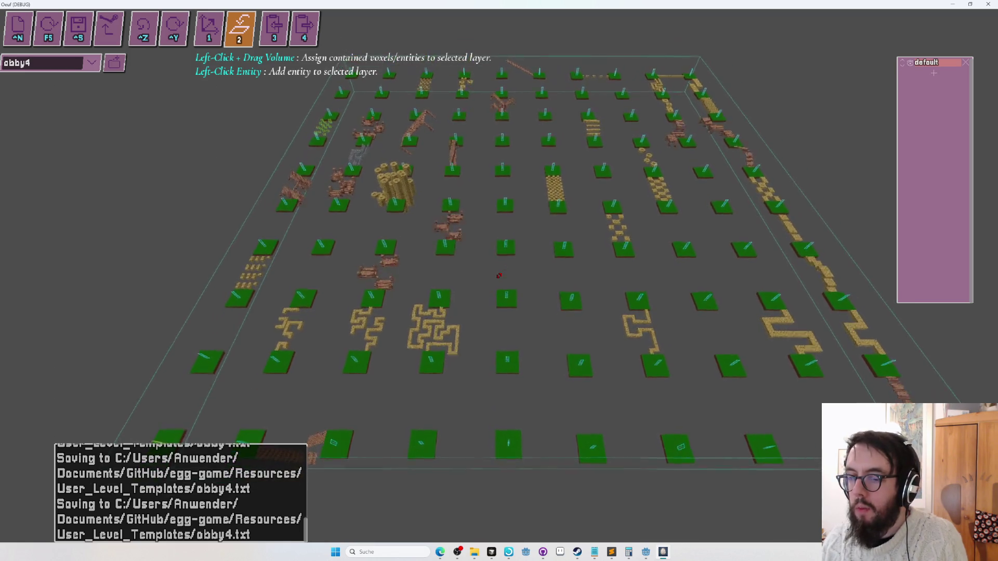
{"action": "key", "text": "w"}
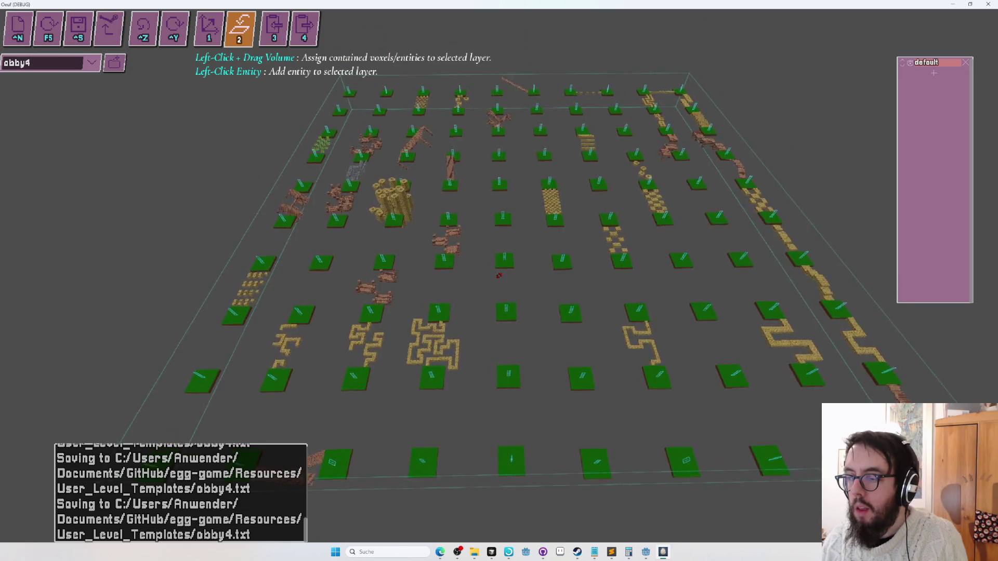
{"action": "key", "text": "s"}
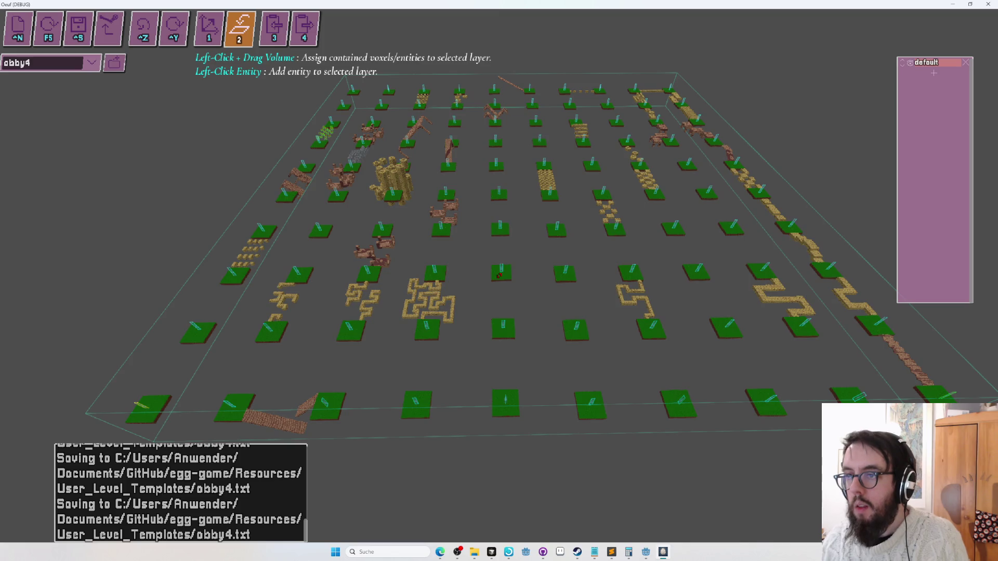
- Close the enlarged level image on Bluesky and start a reply to the '20 down, 80 to go' post
{"action": "key", "text": "alt+Tab"}
{"action": "left_click", "coordinate": [443, 12]}
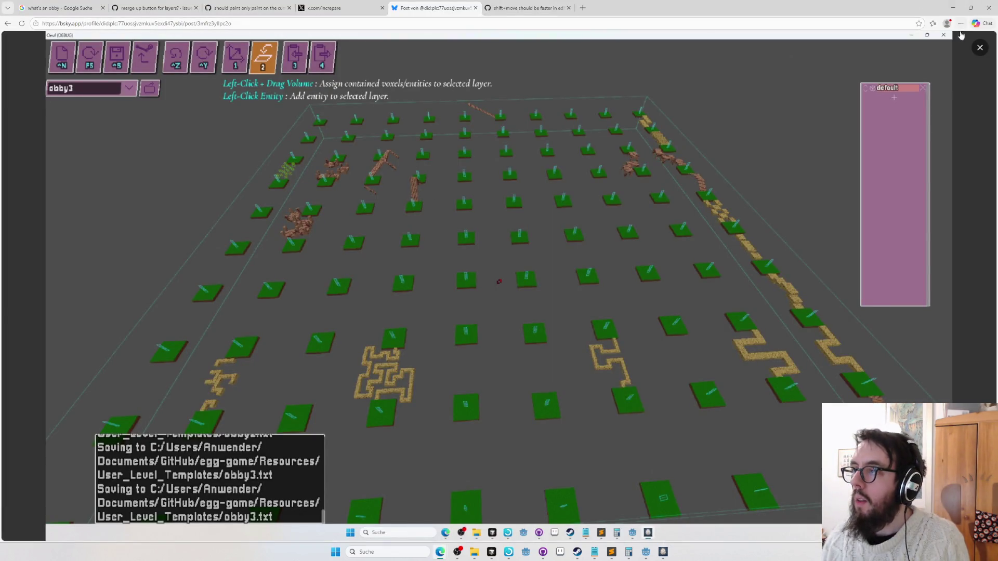
{"action": "left_click", "coordinate": [976, 48]}
{"action": "left_click", "coordinate": [409, 463]}
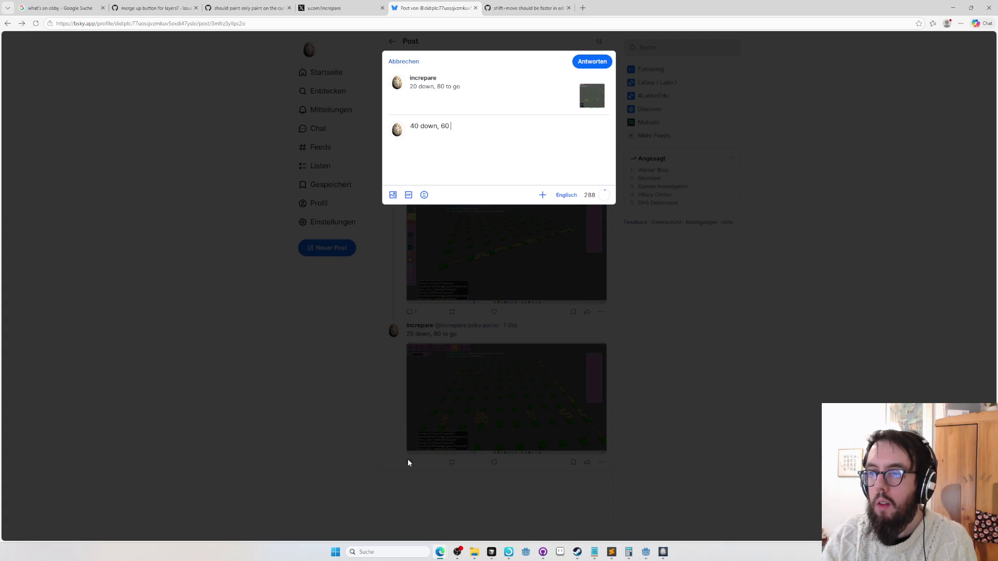
- Attach the level screenshot and post the '40 down, 60 to go' reply on Bluesky
{"action": "key", "text": "ctrl+v"}
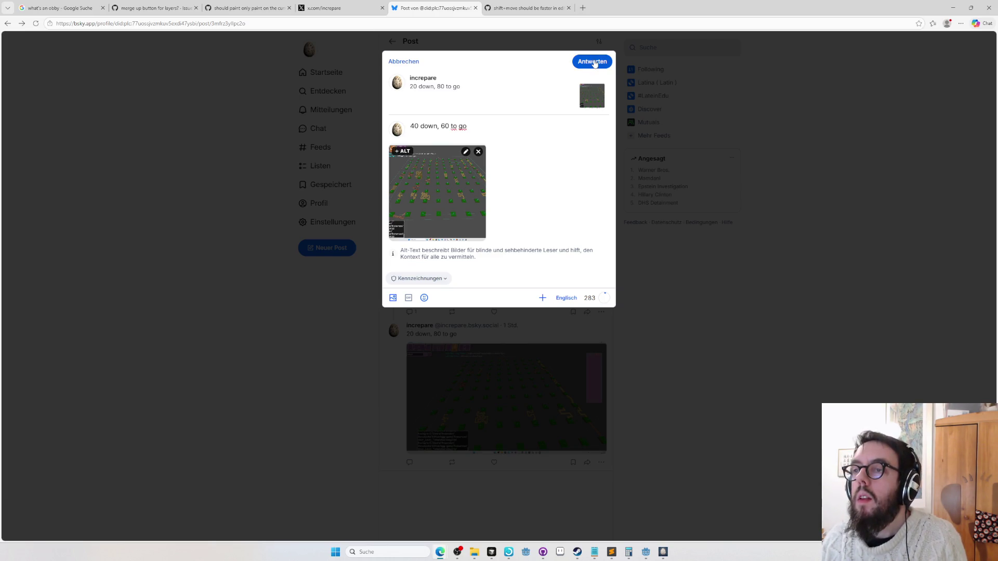
{"action": "left_click", "coordinate": [541, 8]}
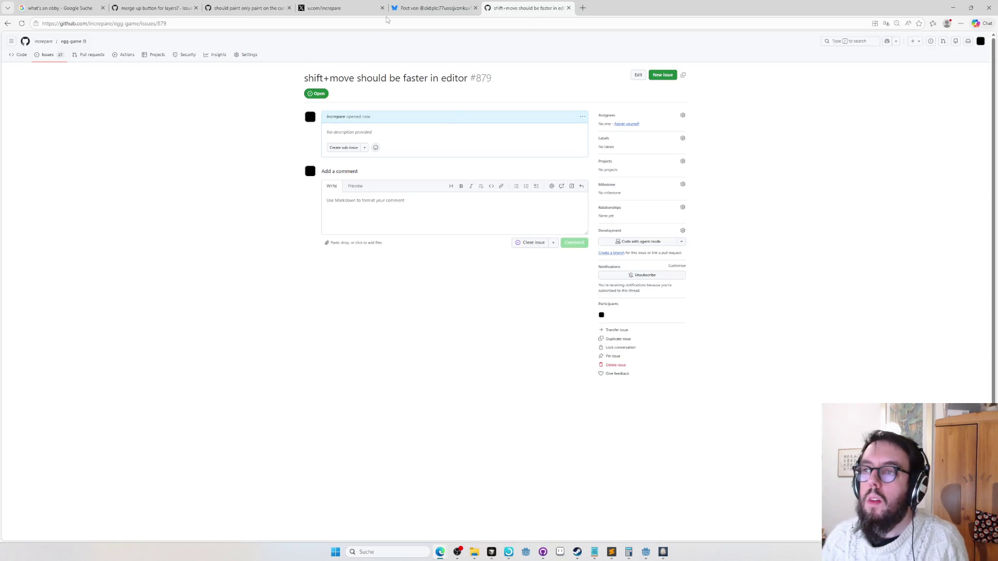
{"action": "left_click", "coordinate": [340, 7]}
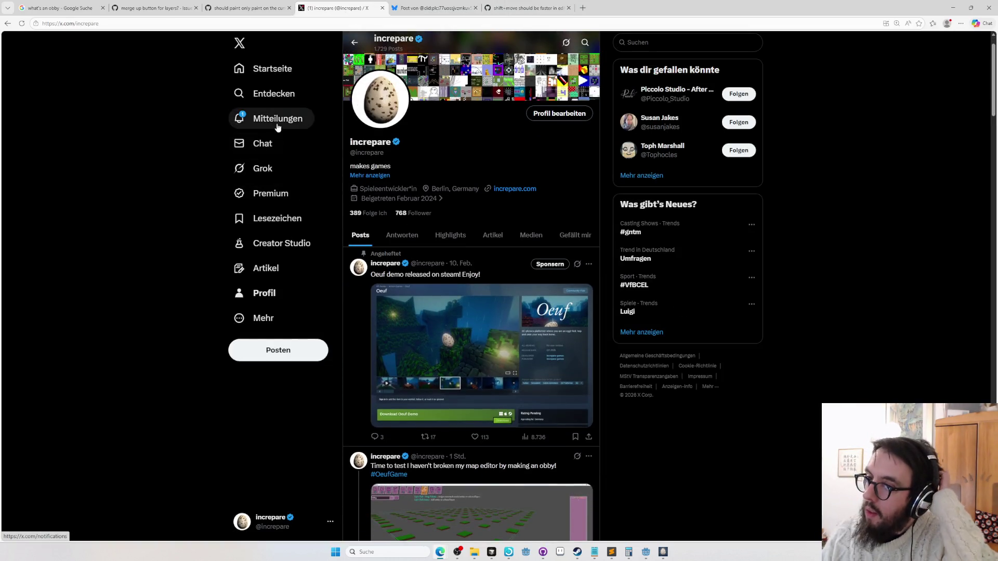
- On X, open the '20 down, 80 to go' post from notifications and post the '40 down, 60 to go' reply
{"action": "left_click", "coordinate": [278, 124]}
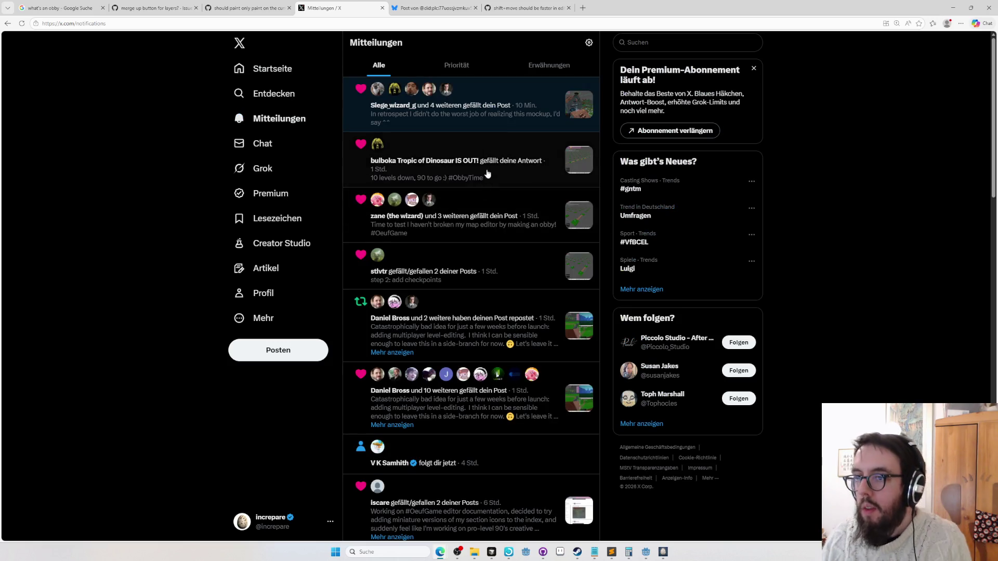
{"action": "left_click", "coordinate": [547, 160]}
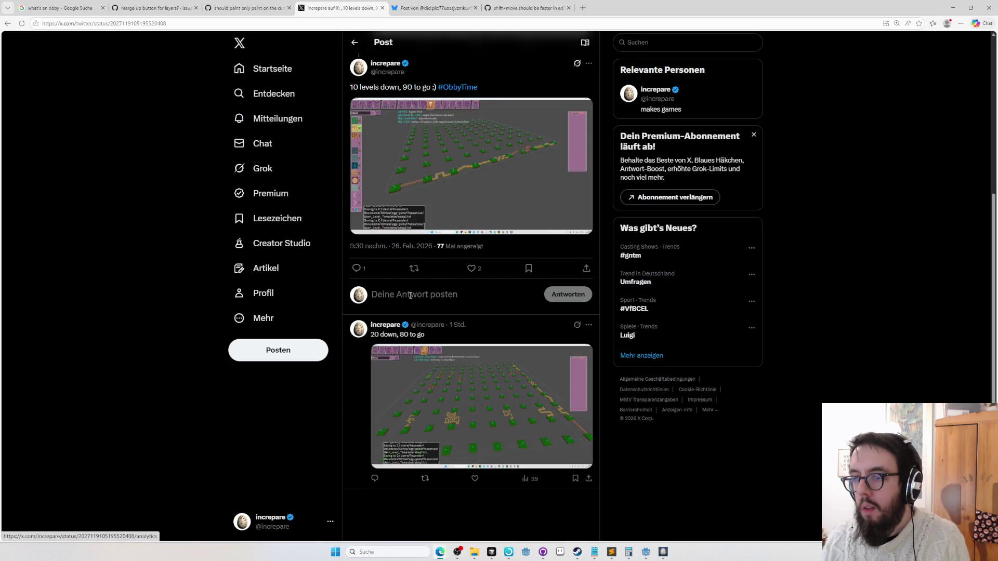
{"action": "left_click", "coordinate": [375, 217]}
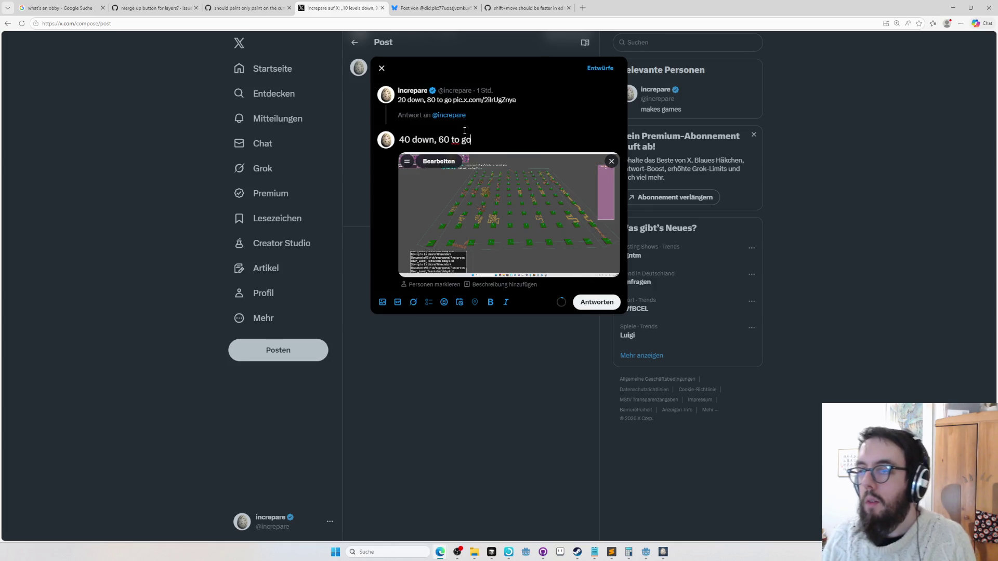
{"action": "left_click", "coordinate": [598, 304]}
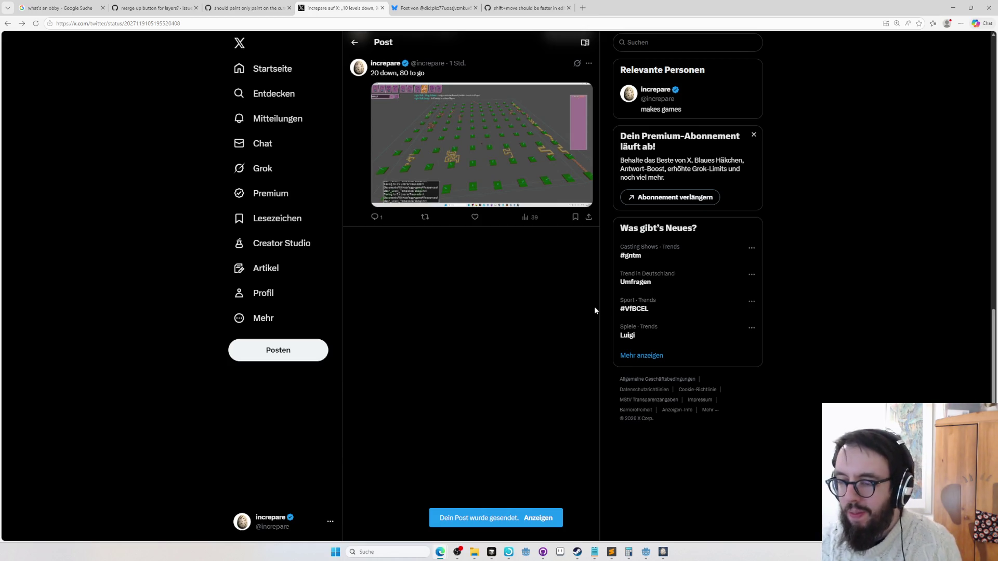
{"action": "key", "text": "alt+Tab"}
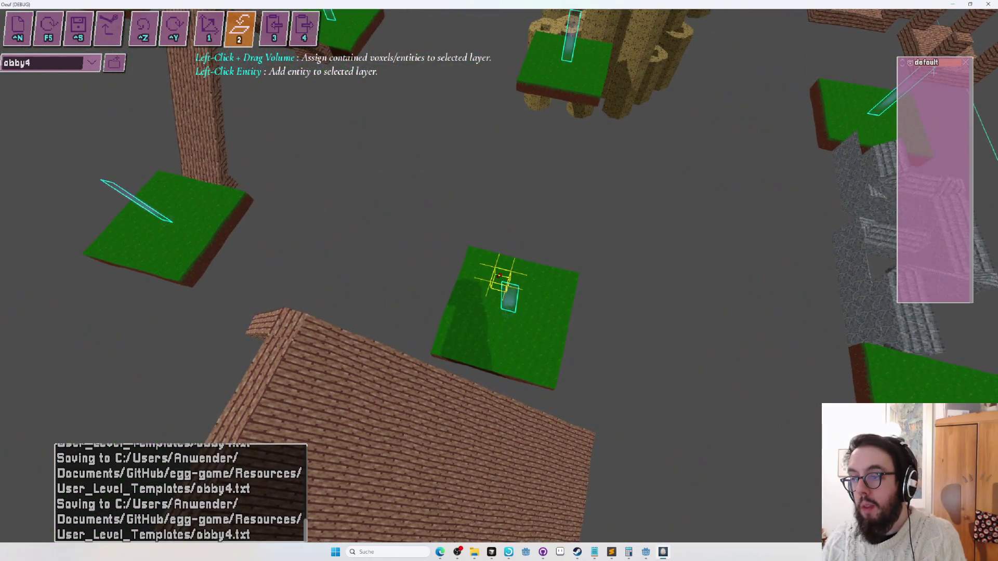
- Cycle through the layer-select, repaint and sheet-drawing tools, then playtest obby4 with F5
{"action": "key", "text": "1"}
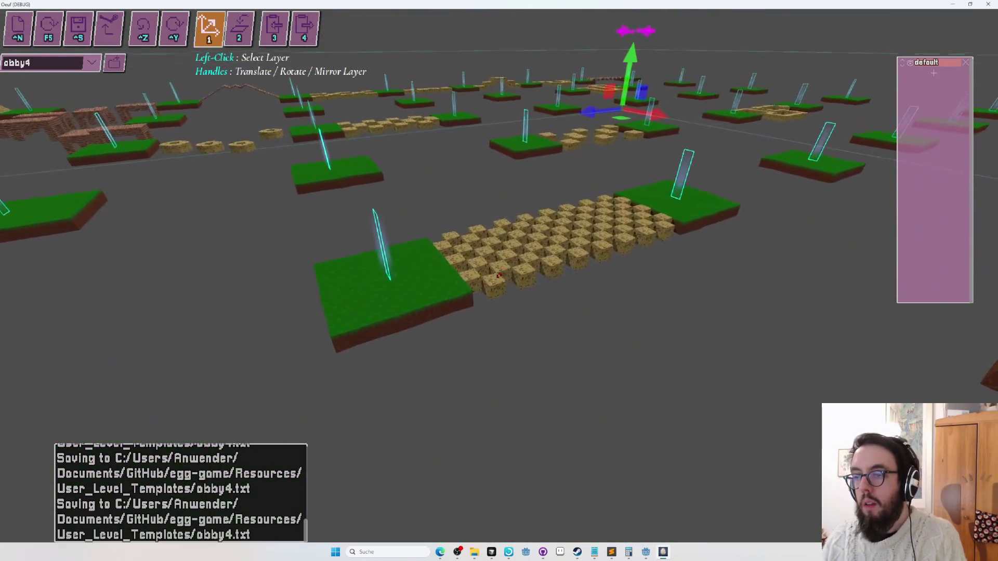
{"action": "key", "text": "5"}
{"action": "key", "text": "2"}
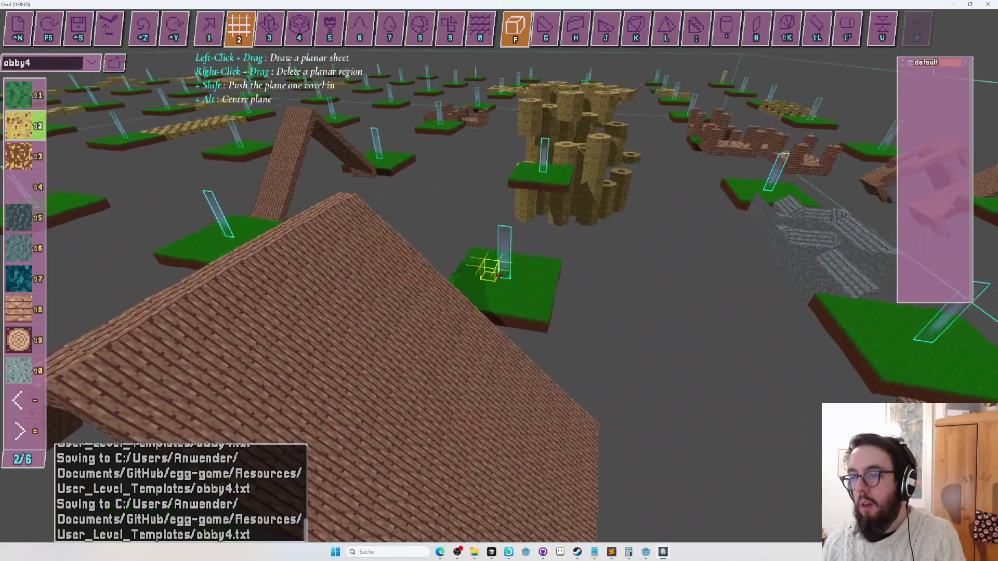
{"action": "key", "text": "F5"}
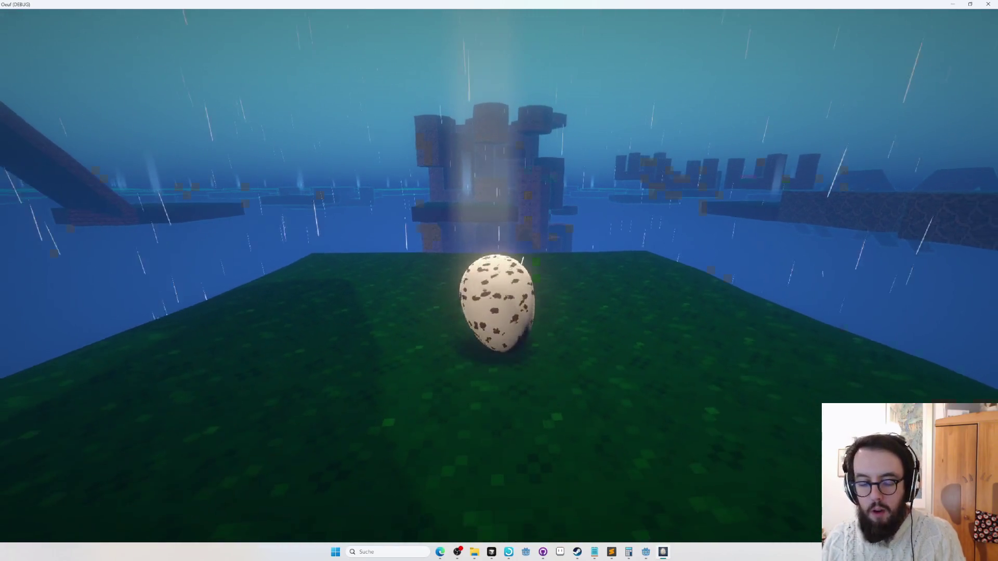
- Exit the obby4 playtest with F5 to resume level editing
{"action": "key", "text": "F5"}
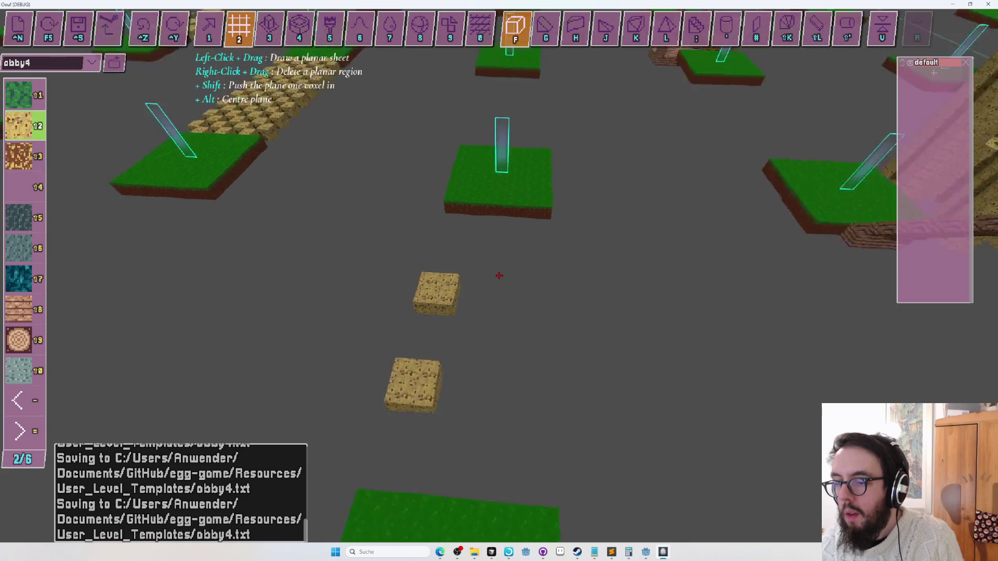
- Trim a sand plank into a square block, lay another sand sheet toward the platform, then playtest
{"action": "left_click_drag", "start_coordinate": [499, 275], "coordinate": [499, 275]}
{"action": "right_click", "coordinate": [499, 275]}
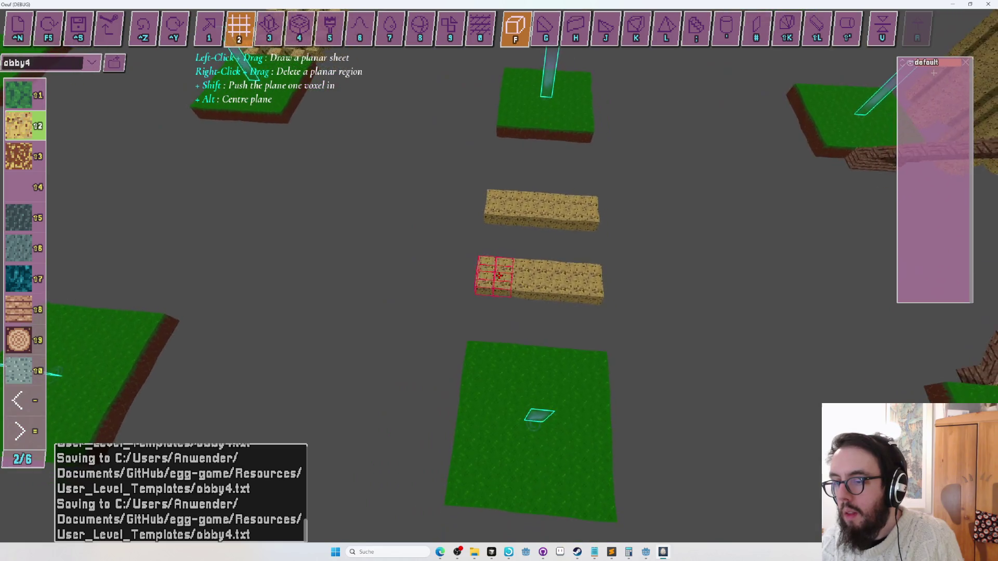
{"action": "right_click", "coordinate": [499, 276]}
{"action": "right_click", "coordinate": [499, 275]}
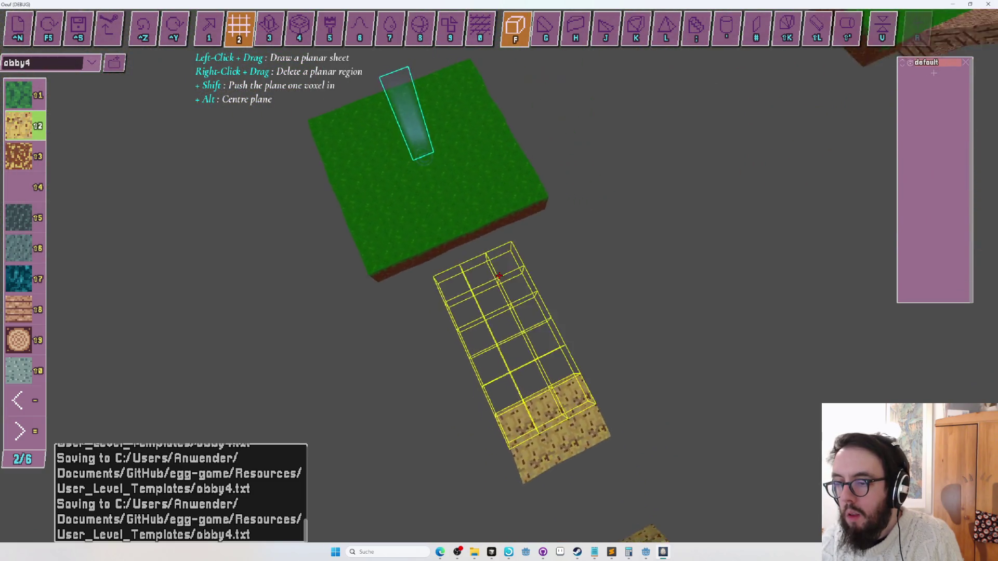
{"action": "left_click_drag", "start_coordinate": [499, 275], "coordinate": [499, 275]}
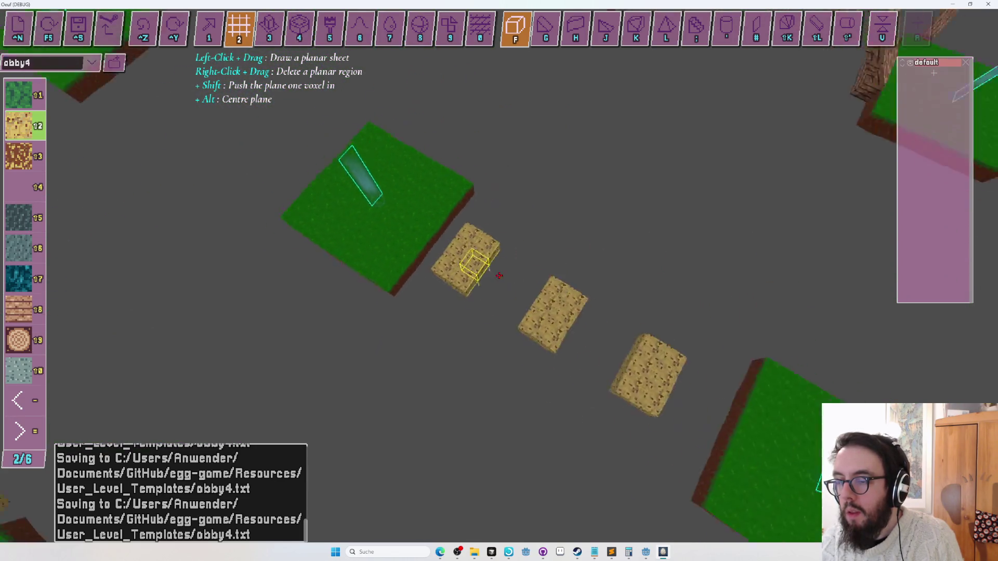
{"action": "key", "text": "F5"}
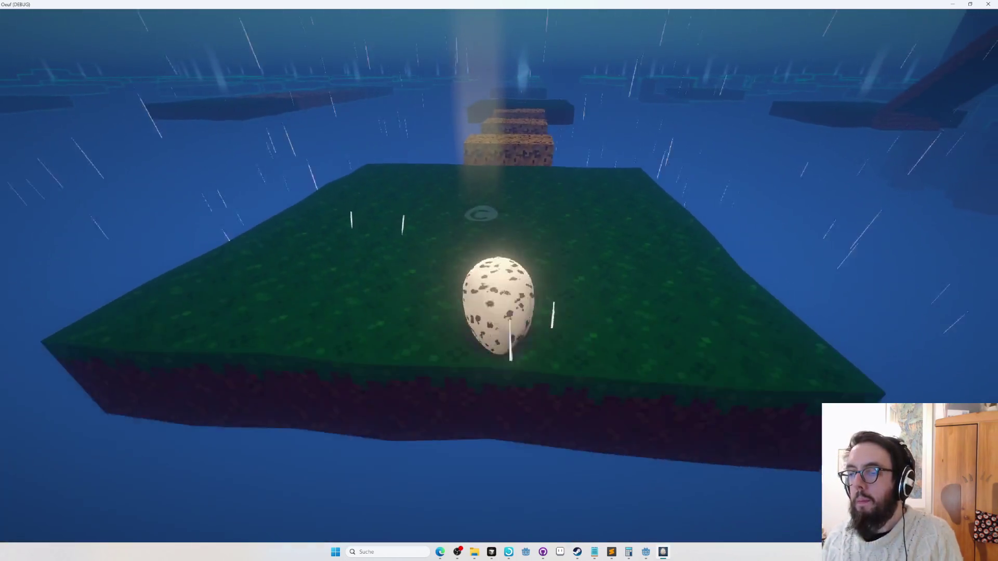
- Roll the egg forward across the sand blocks onto the far grass platform
{"action": "key", "text": "w"}
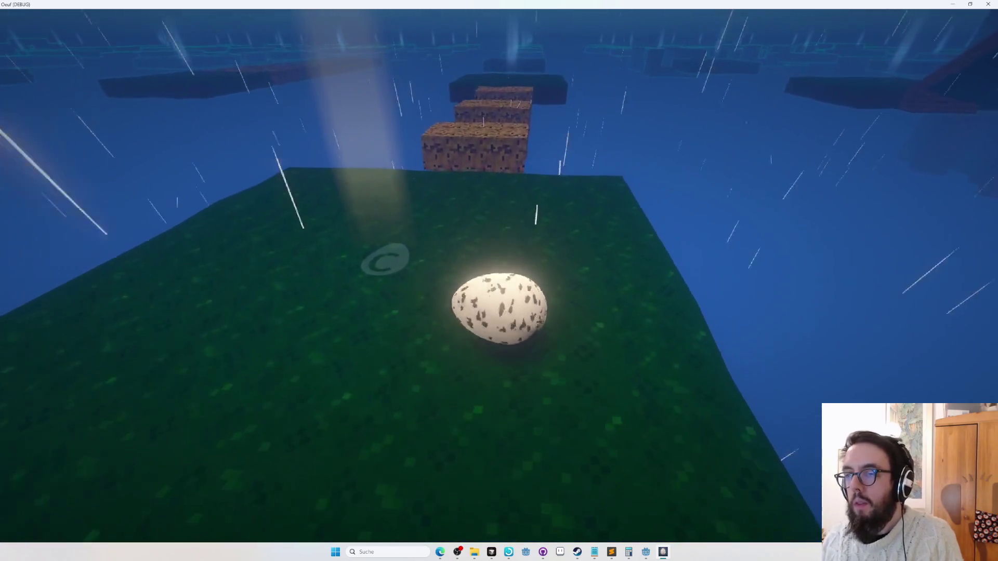
{"action": "key", "text": "w"}
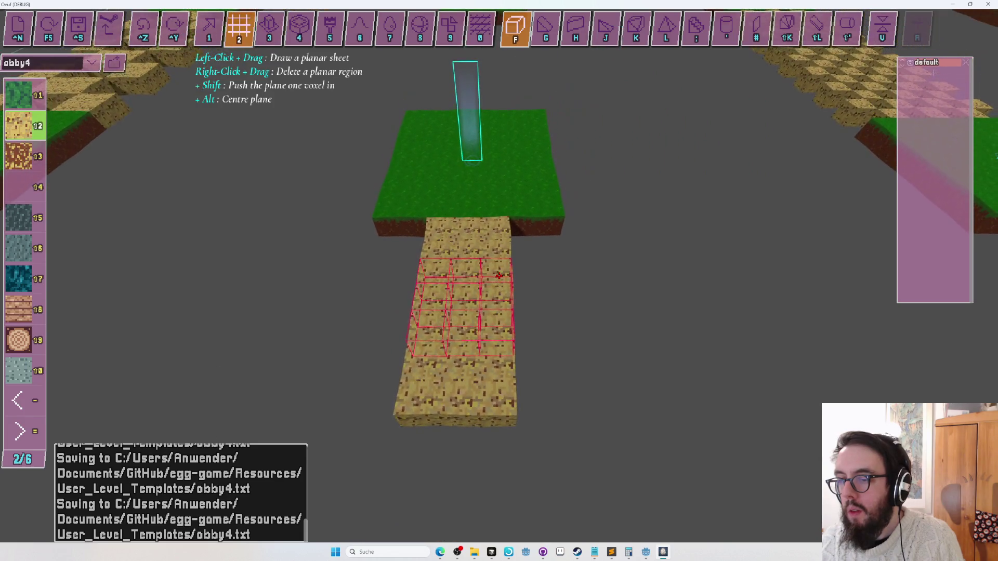
- Cut gaps into the path to leave four separate stepping blocks, then start a new playtest
{"action": "right_click", "coordinate": [499, 275]}
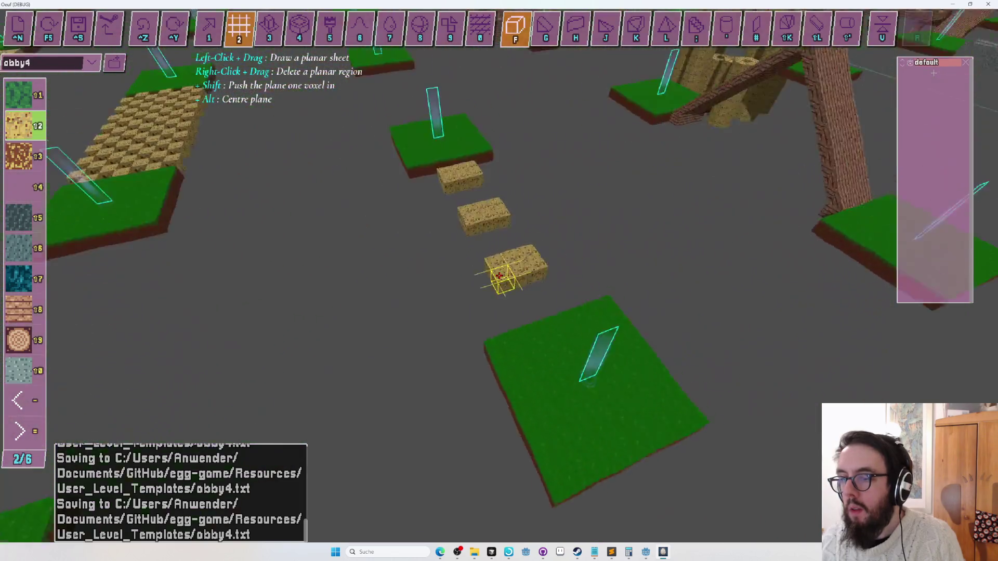
{"action": "left_click_drag", "start_coordinate": [499, 275], "coordinate": [498, 276]}
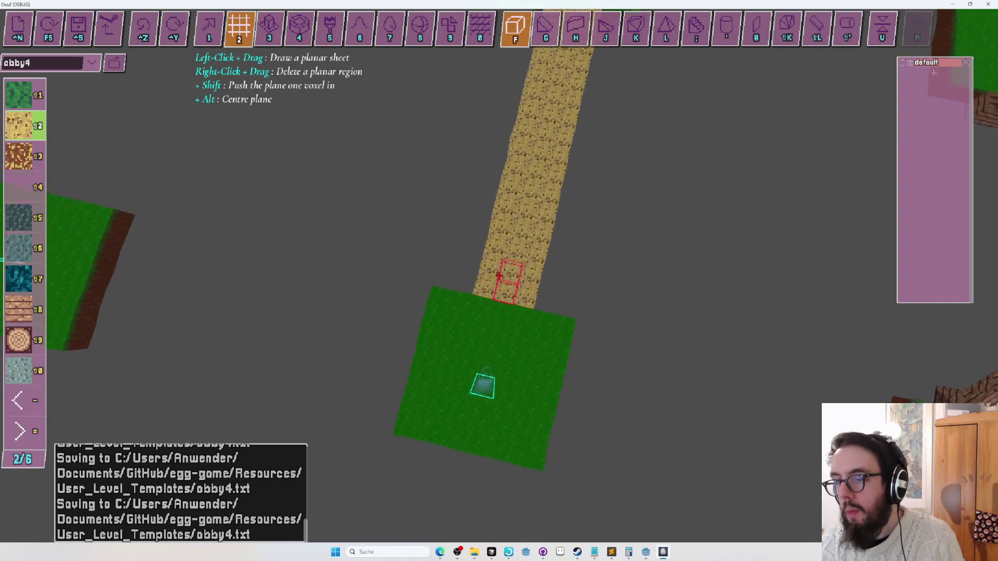
{"action": "right_click", "coordinate": [499, 276]}
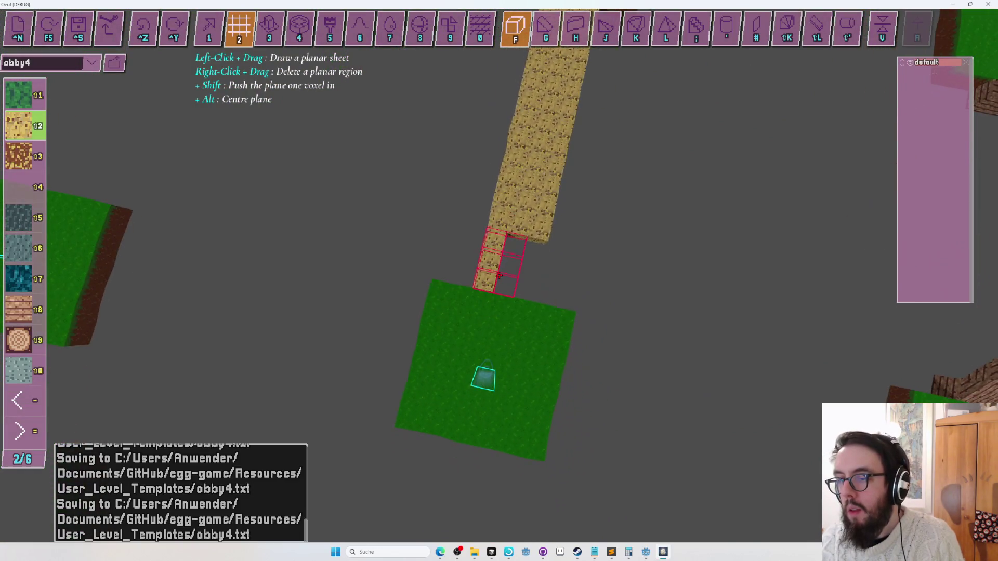
{"action": "right_click", "coordinate": [499, 276]}
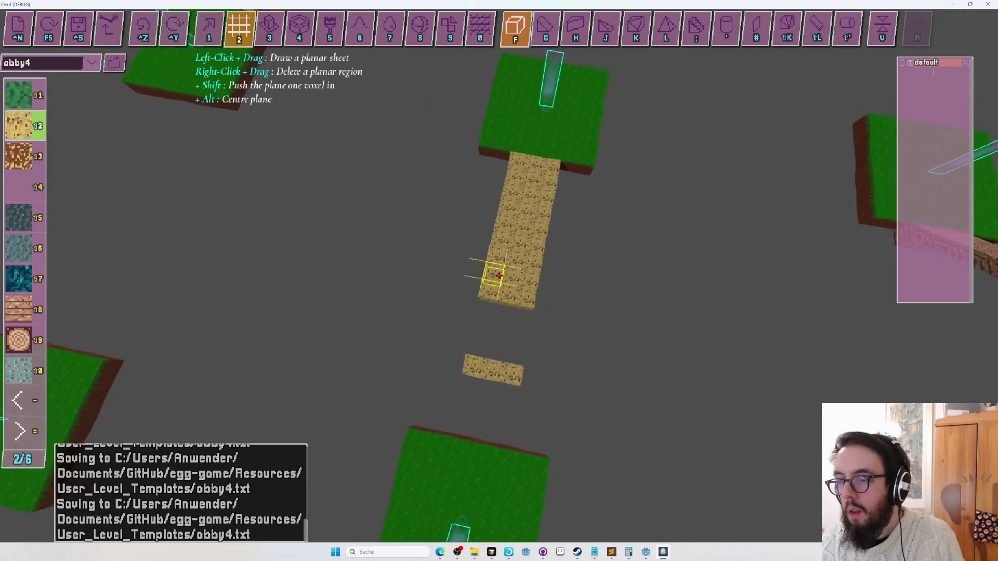
{"action": "right_click", "coordinate": [499, 275]}
{"action": "right_click", "coordinate": [499, 276]}
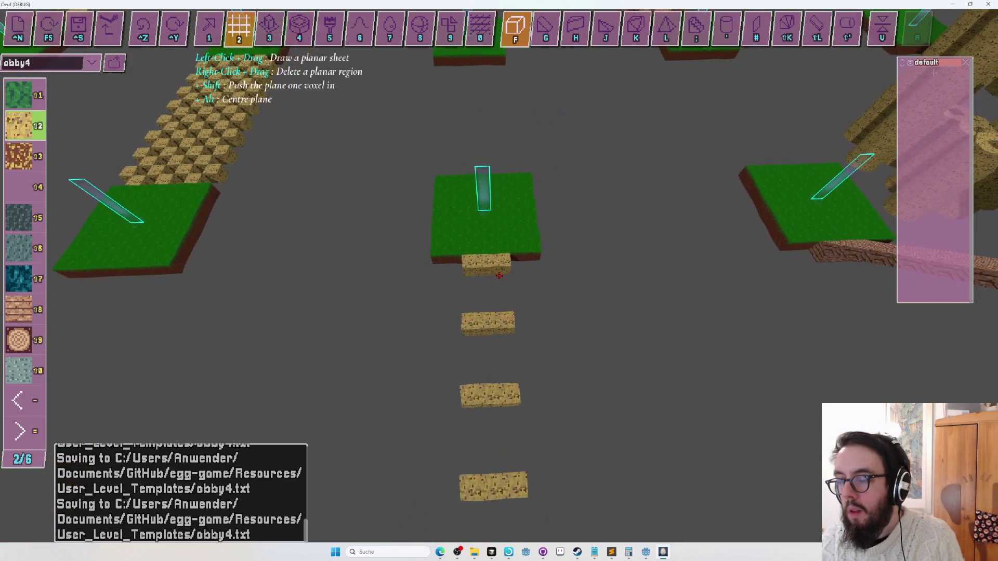
{"action": "key", "text": "Escape"}
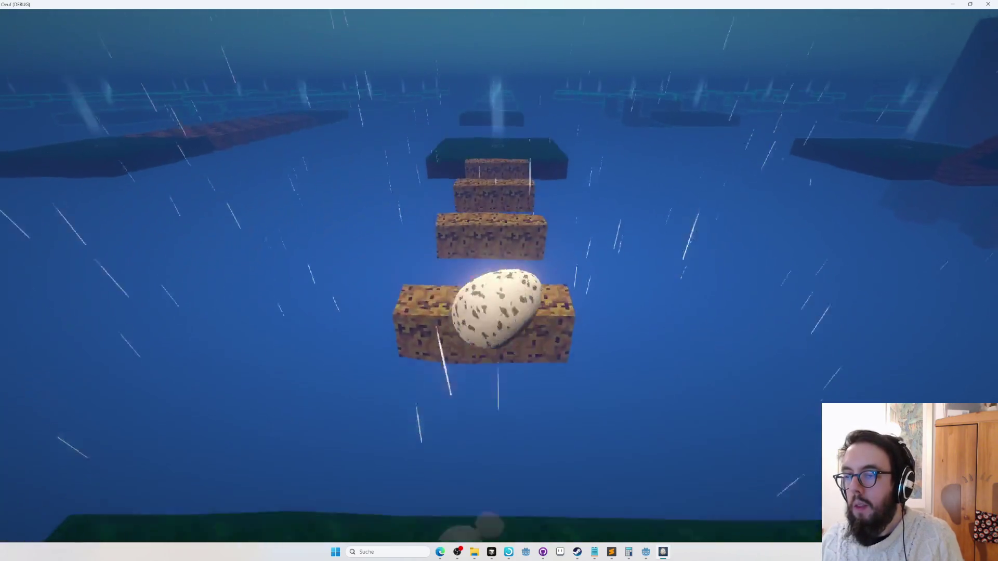
- Hop the egg along the stepping blocks onto the far grass platform
{"action": "key", "text": "Up"}
{"action": "key", "text": "Up"}
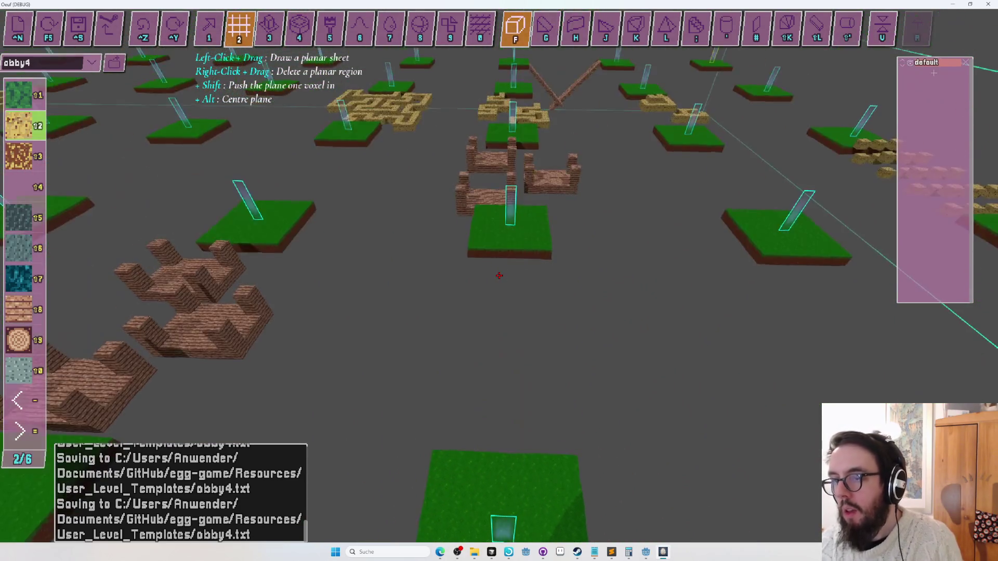
- Undo recent edits with Ctrl+Z, removing the long sand strips under the platform
{"action": "key", "text": "ctrl+z"}
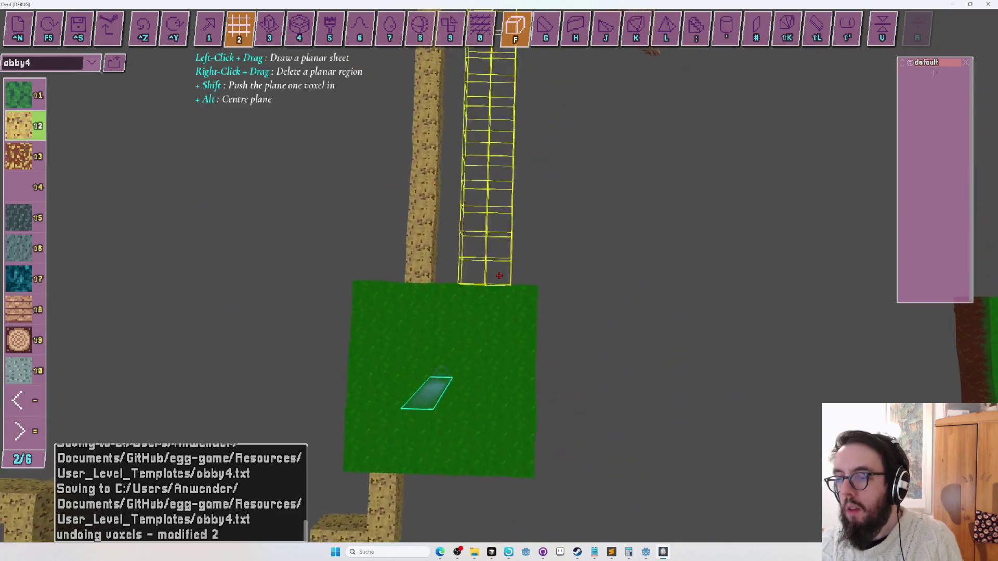
{"action": "key", "text": "ctrl+z"}
{"action": "key", "text": "ctrl+z"}
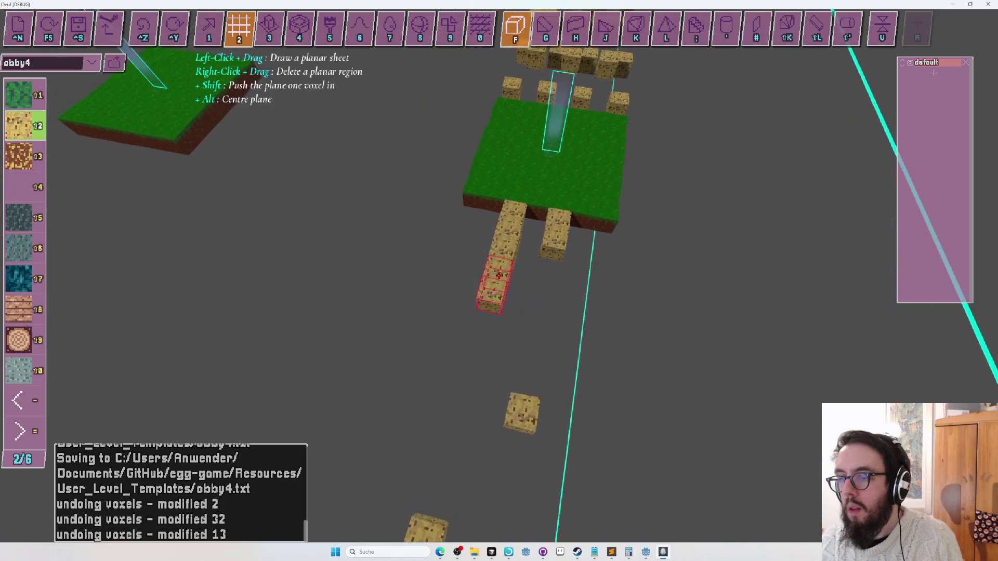
{"action": "key", "text": "ctrl+z"}
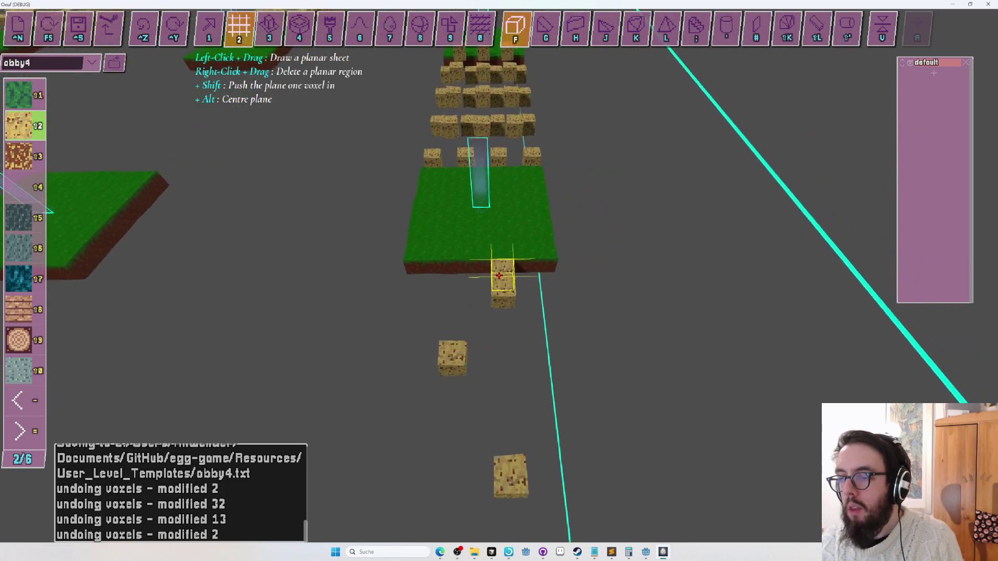
{"action": "key", "text": "F5"}
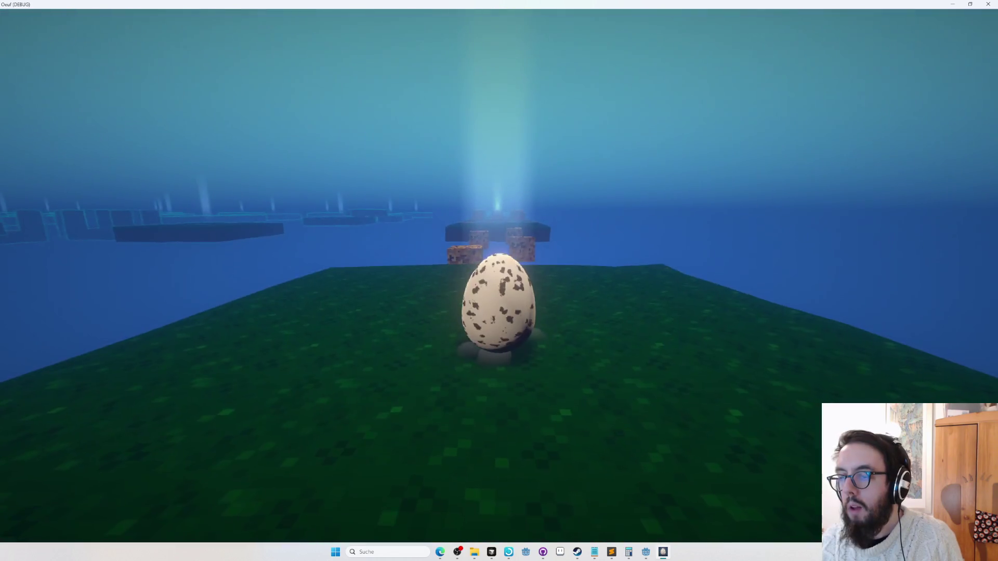
{"action": "key", "text": "a"}
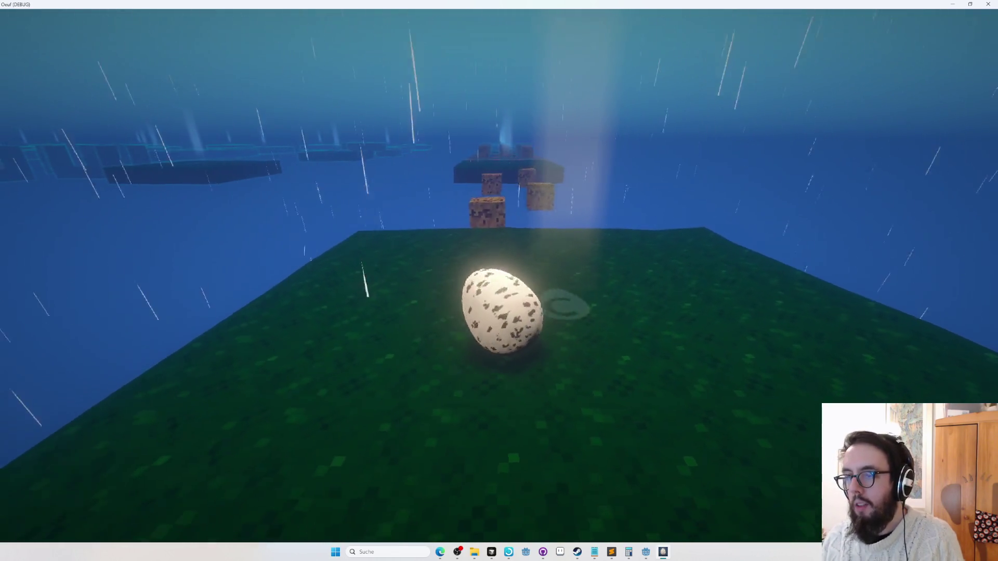
{"action": "key", "text": "a"}
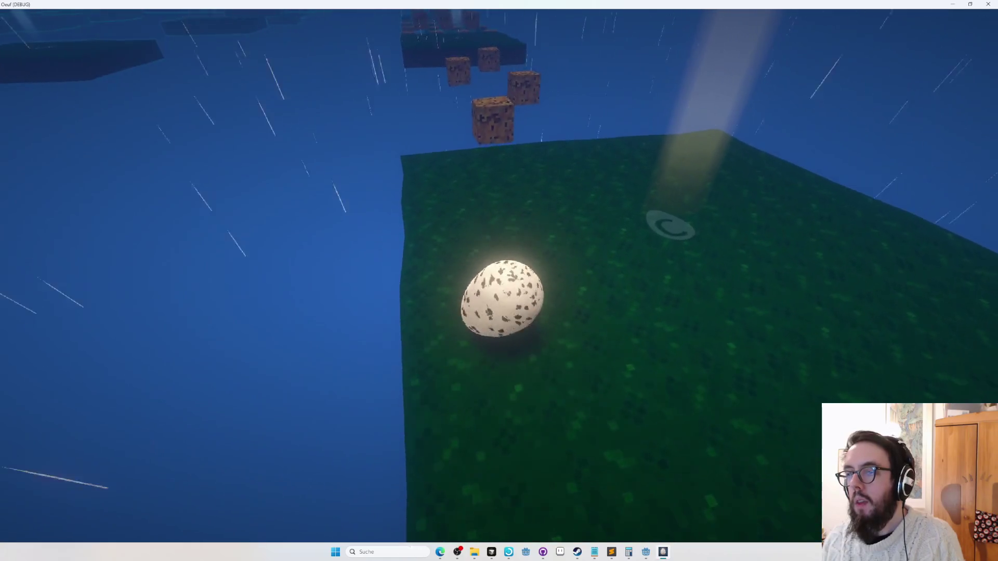
{"action": "key", "text": "w"}
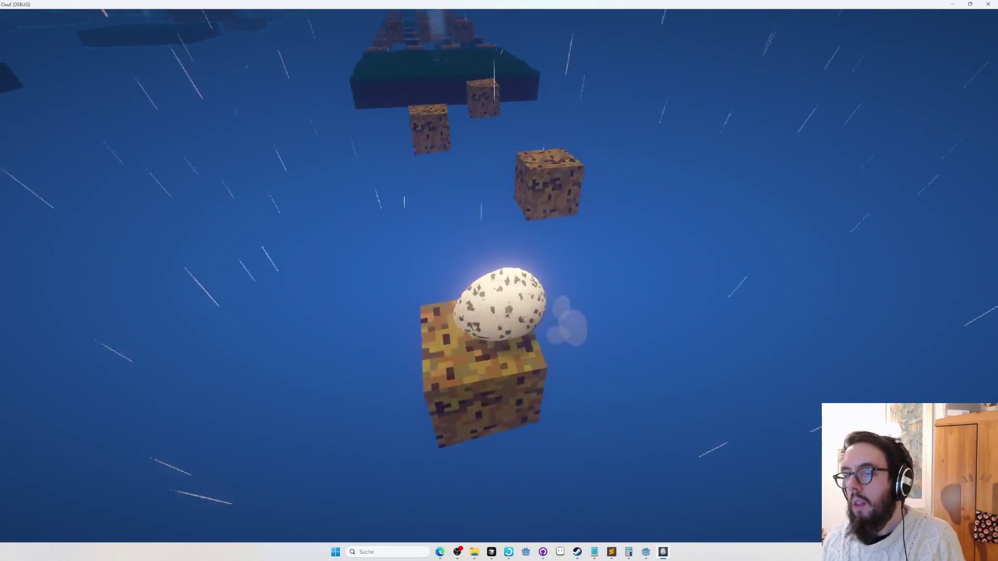
{"action": "key", "text": "w"}
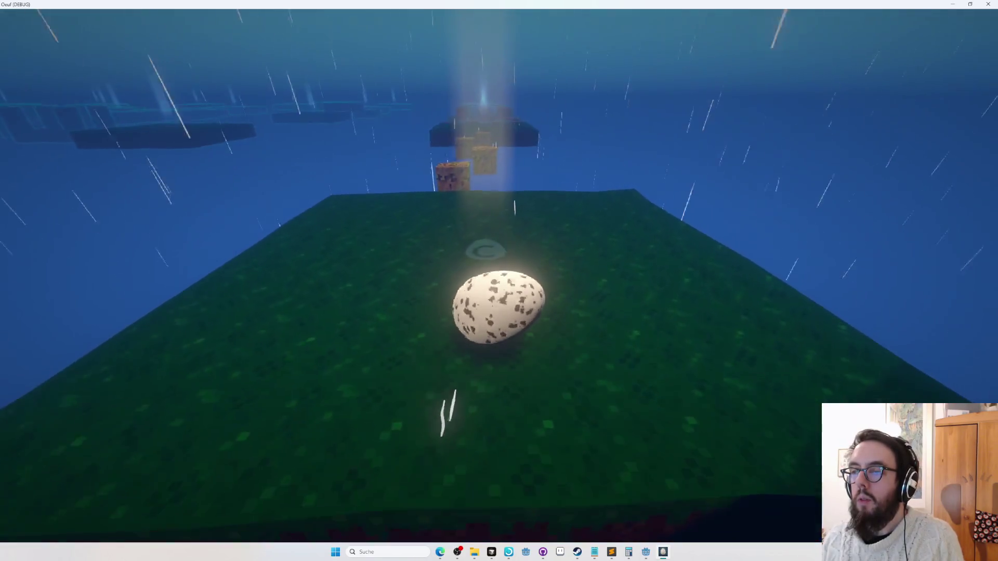
{"action": "key", "text": "space"}
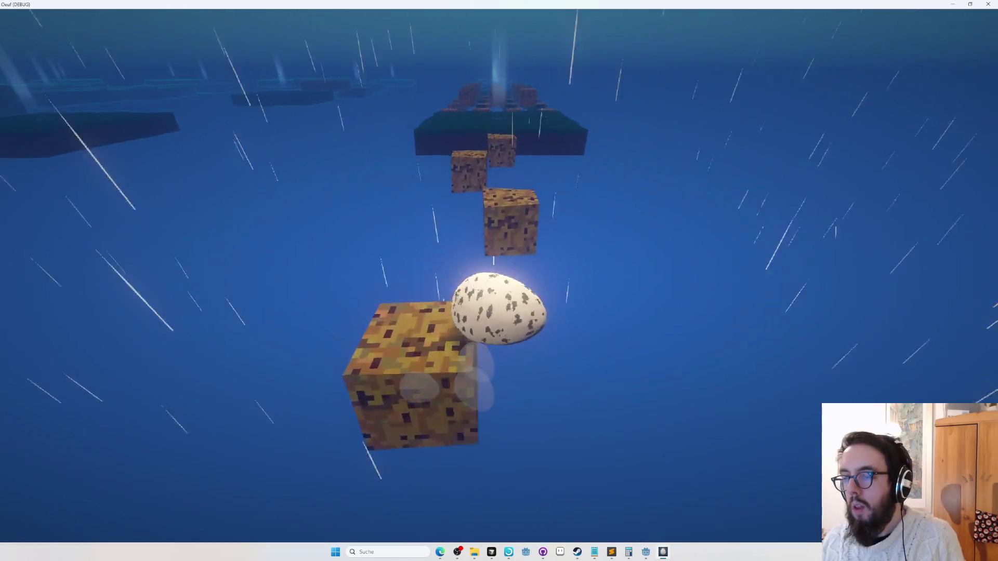
{"action": "key", "text": "space"}
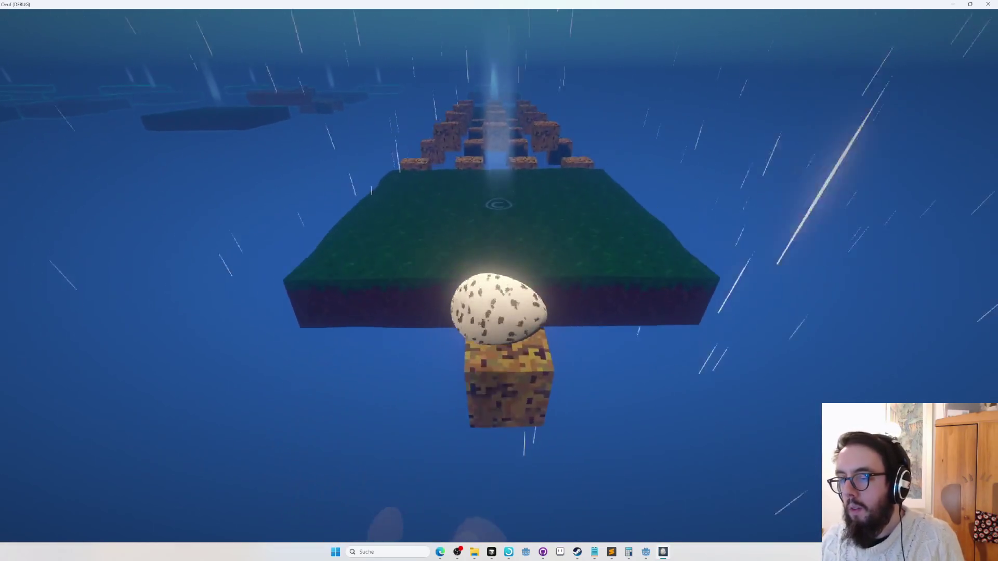
{"action": "key", "text": "space"}
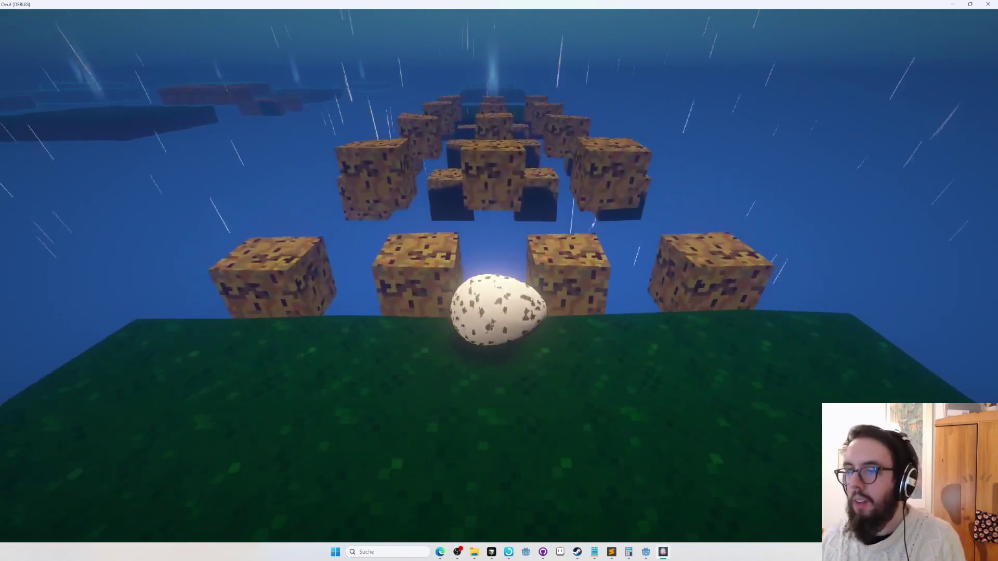
{"action": "key", "text": "Tab"}
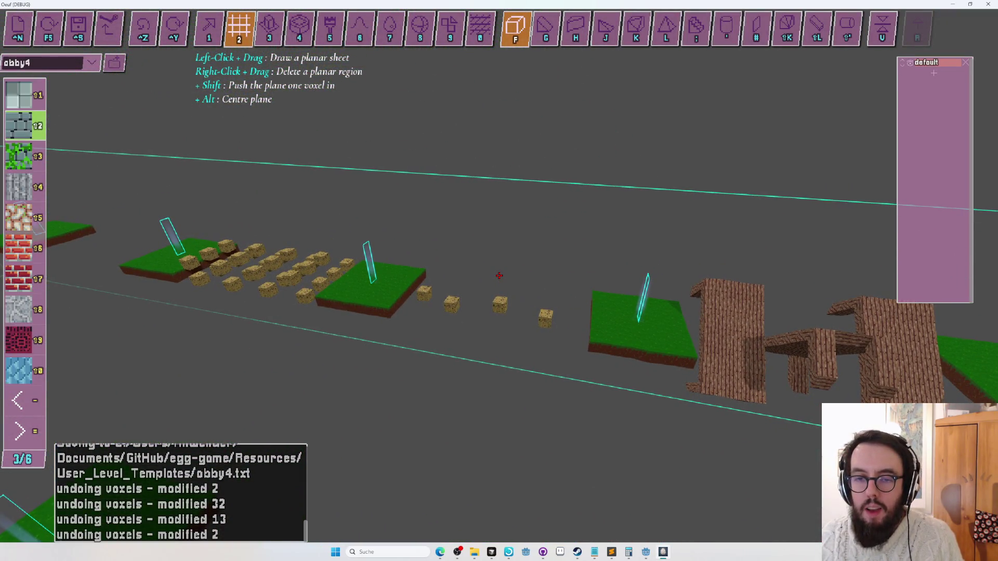
- Repaint five stepping blocks with the pale blue texture and save obby4
{"action": "key", "text": "w"}
{"action": "scroll", "coordinate": [499, 275], "scroll_direction": "down", "scroll_amount": 4}
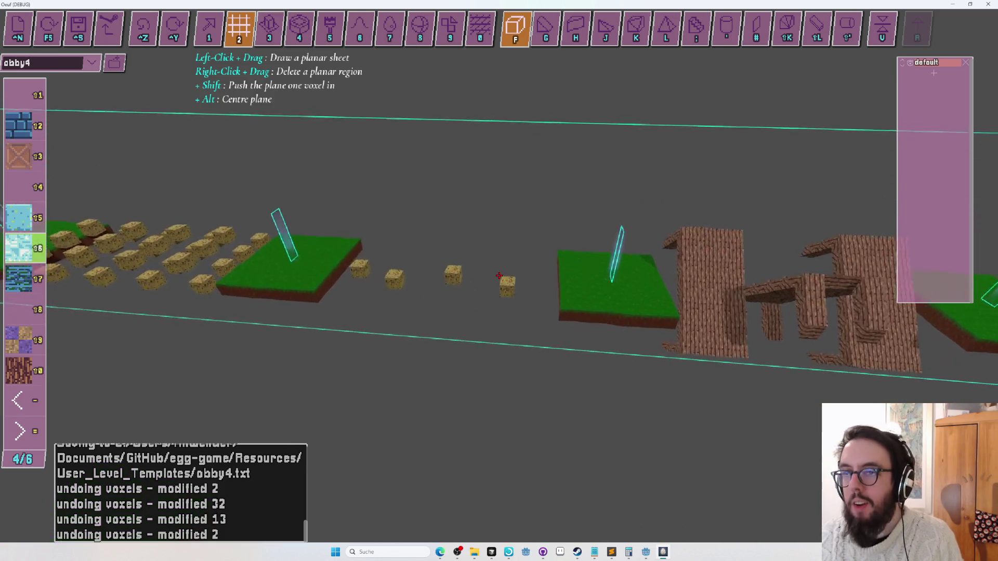
{"action": "key", "text": "5"}
{"action": "left_click", "coordinate": [499, 276]}
{"action": "left_click", "coordinate": [498, 275]}
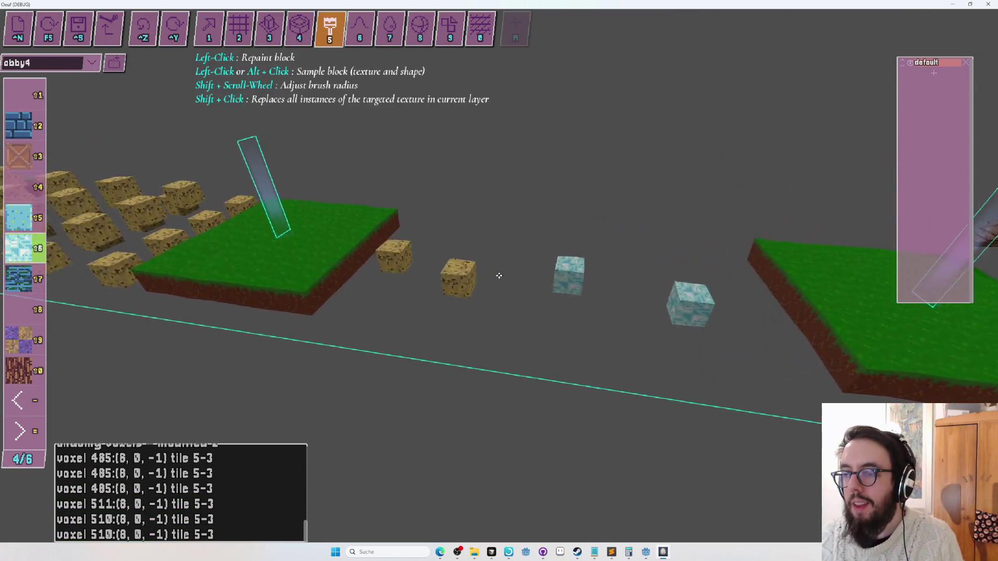
{"action": "left_click", "coordinate": [499, 275]}
{"action": "left_click", "coordinate": [498, 276]}
{"action": "left_click", "coordinate": [499, 275]}
{"action": "key", "text": "ctrl+s"}
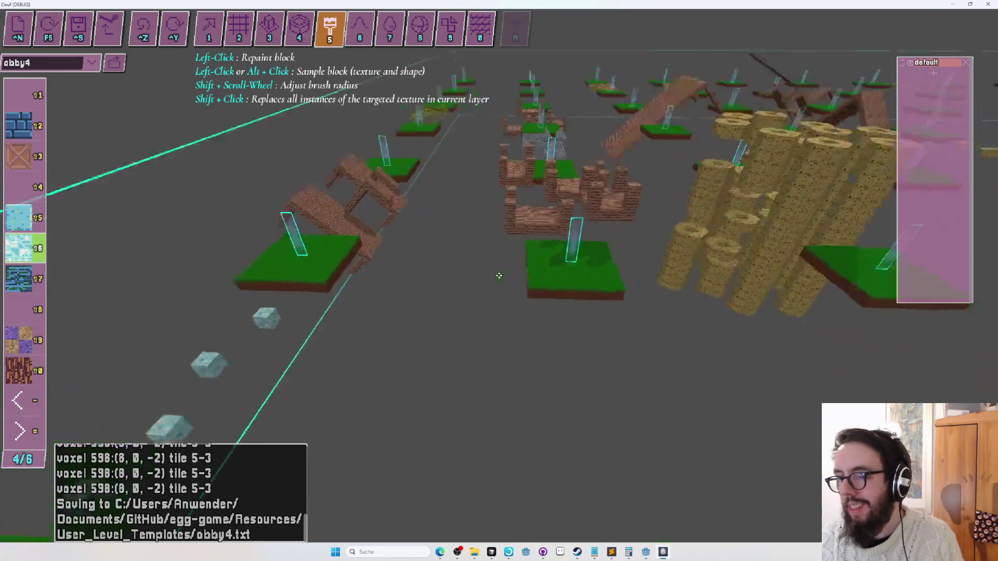
- Fly the view across the level toward the green platform
{"action": "left_click_drag", "start_coordinate": [499, 275], "coordinate": [499, 276]}
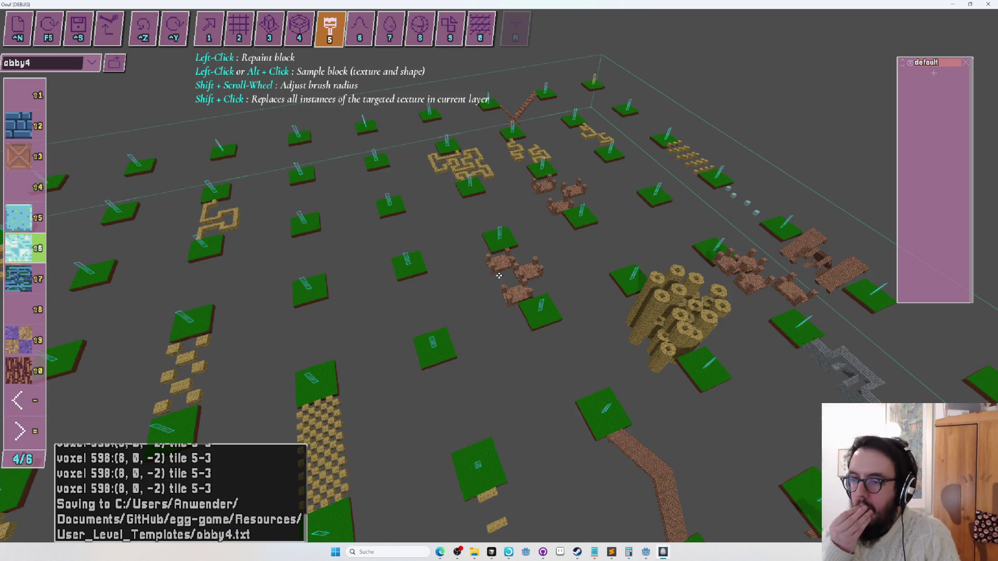
{"action": "key", "text": "Up"}
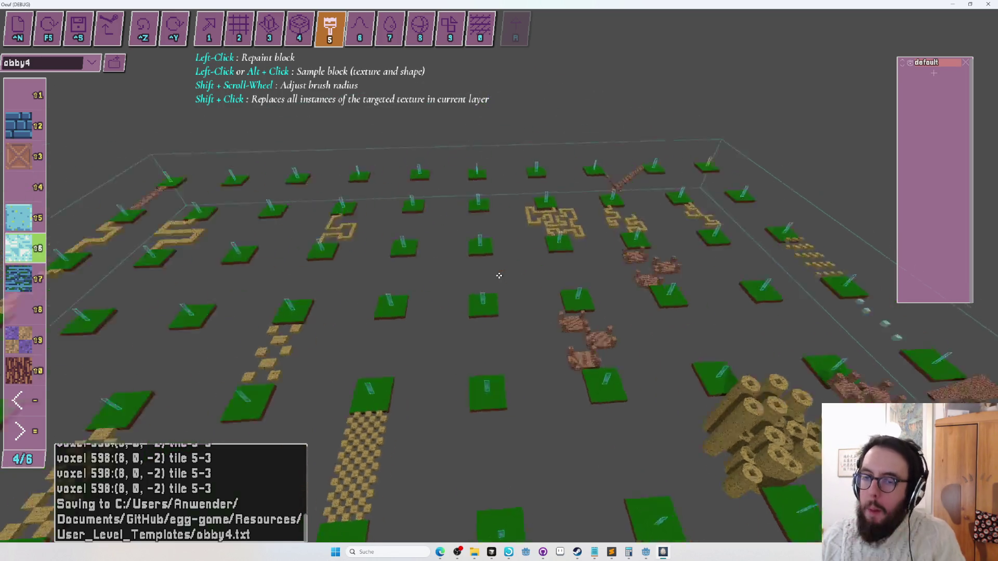
{"action": "key", "text": "Left"}
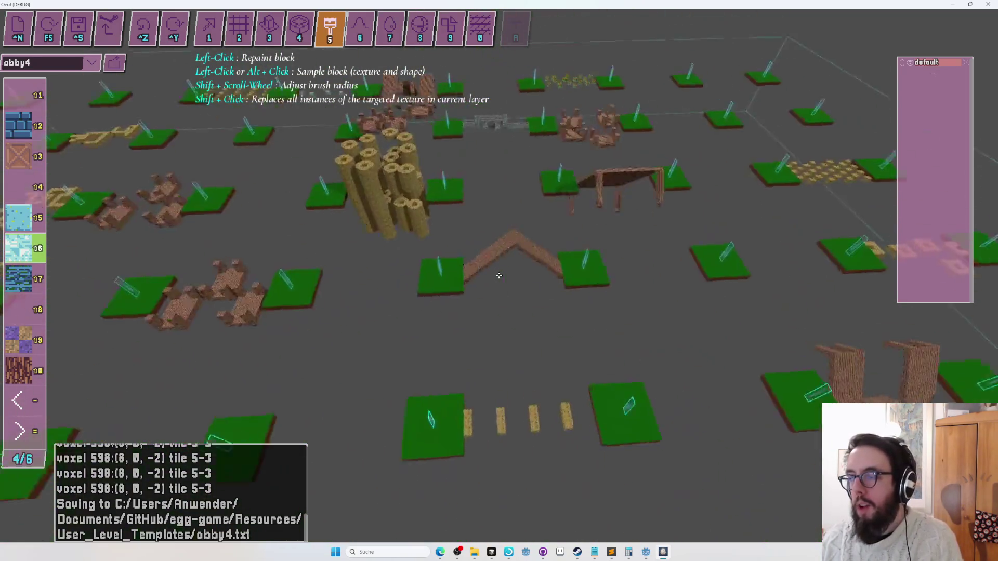
{"action": "key", "text": "Up"}
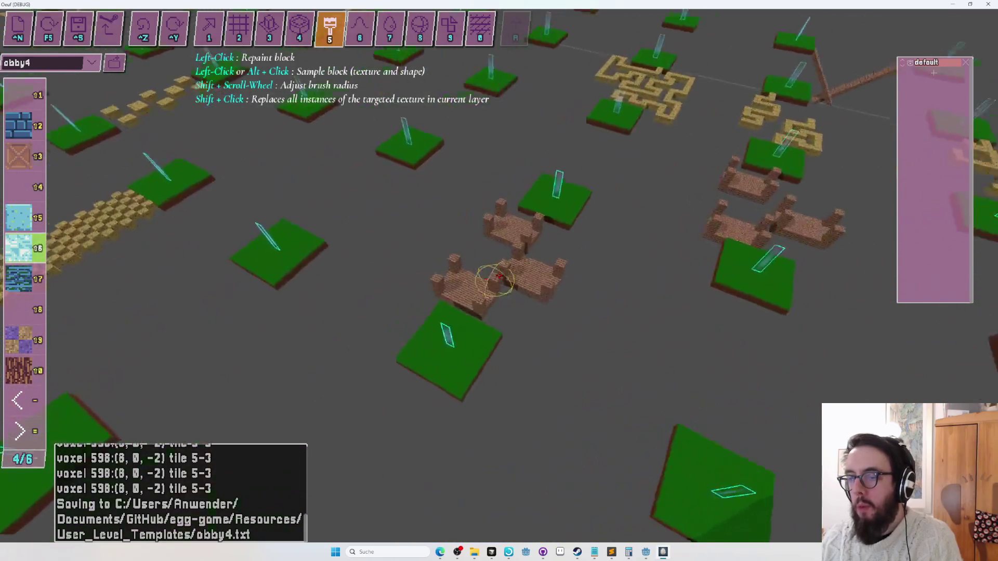
{"action": "key", "text": "Left"}
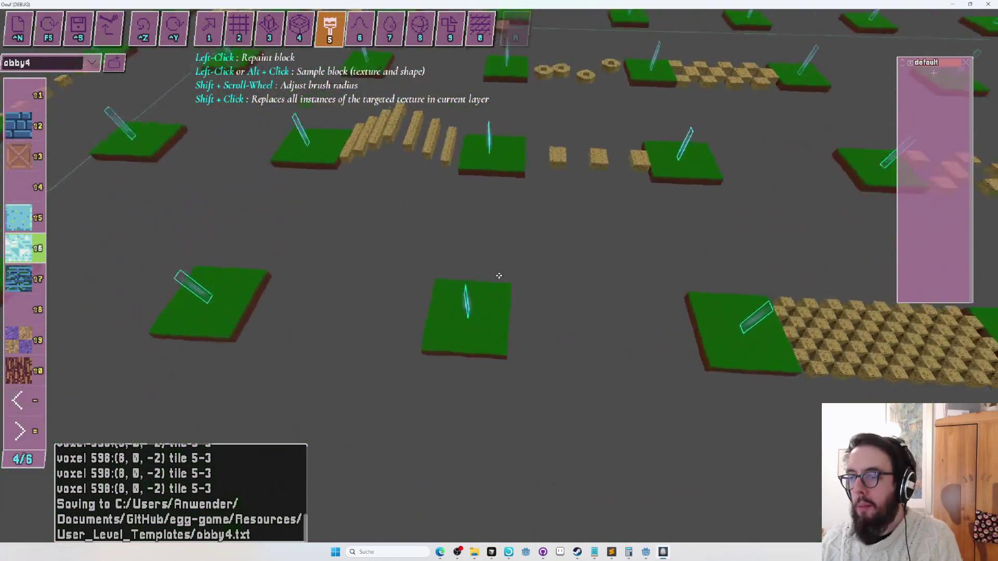
{"action": "key", "text": "Left"}
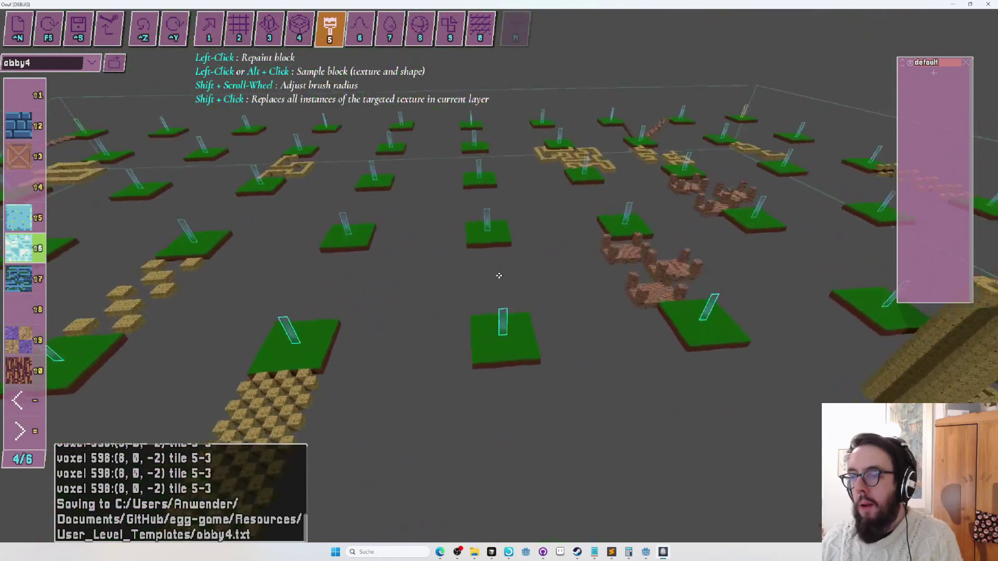
{"action": "key", "text": "Up"}
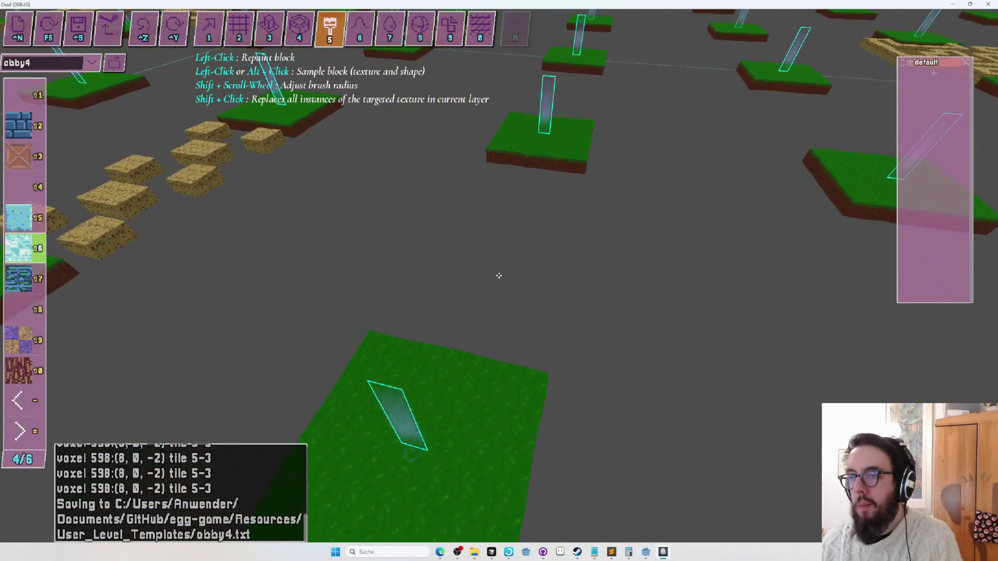
- Select Place Block, palette slot 10 and the grid-plane drawing tool beside the green platform
{"action": "key", "text": "Up"}
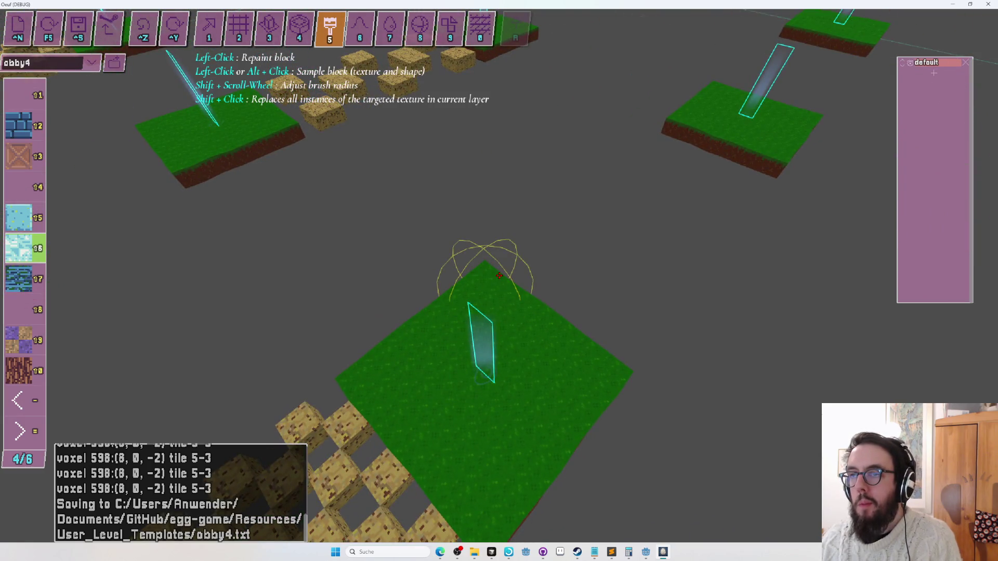
{"action": "key", "text": "1"}
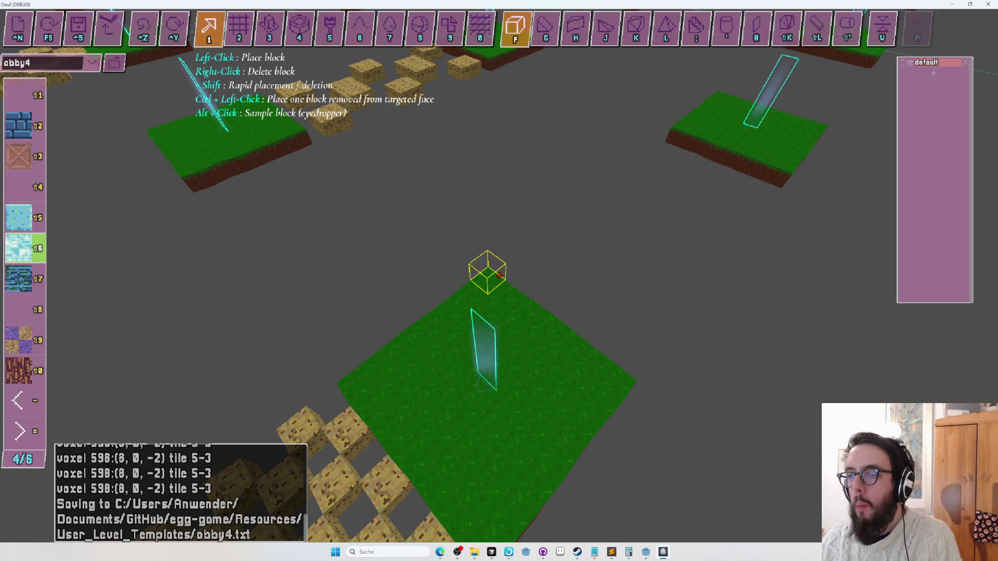
{"action": "key", "text": "Up"}
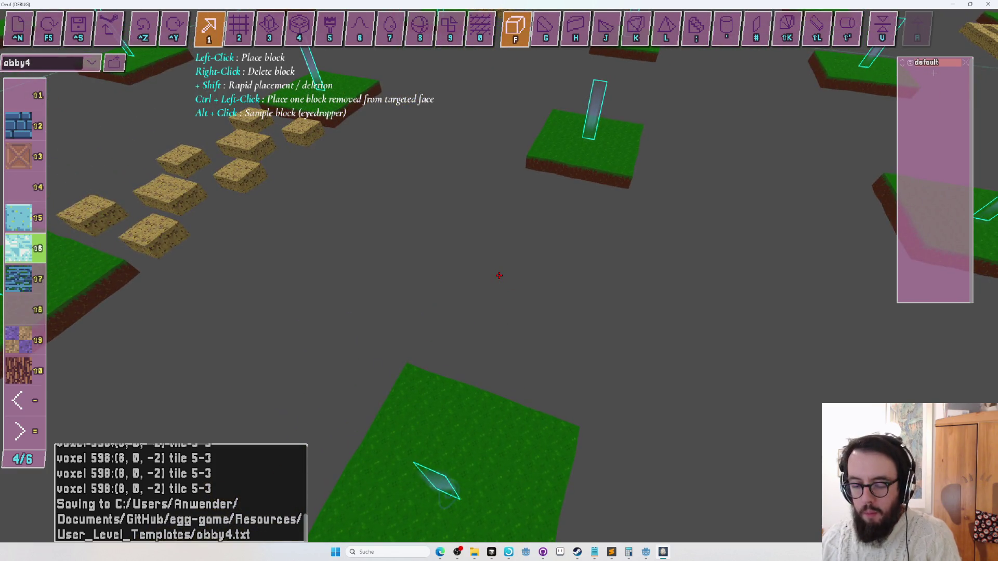
{"action": "key", "text": "shift+0"}
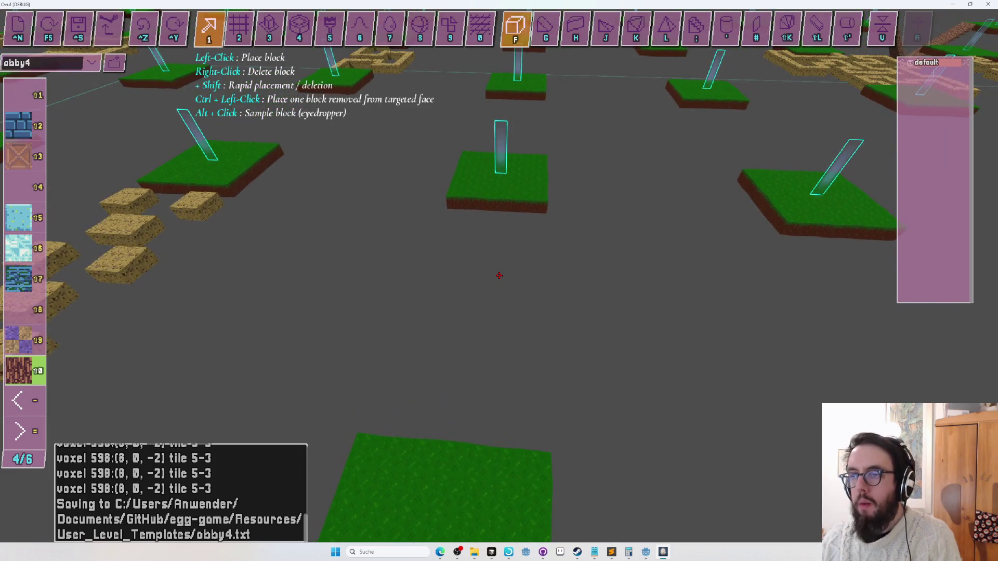
{"action": "key", "text": "0"}
{"action": "key", "text": "Up"}
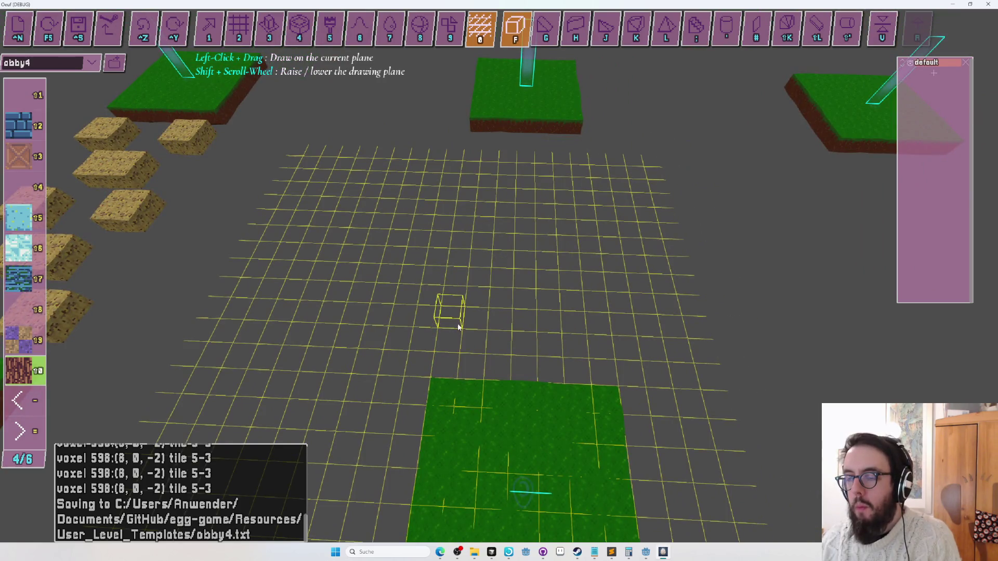
- Place a small cluster of light-blue blocks on the grid, removing misplaced ones
{"action": "left_click", "coordinate": [468, 321]}
{"action": "right_click", "coordinate": [479, 312]}
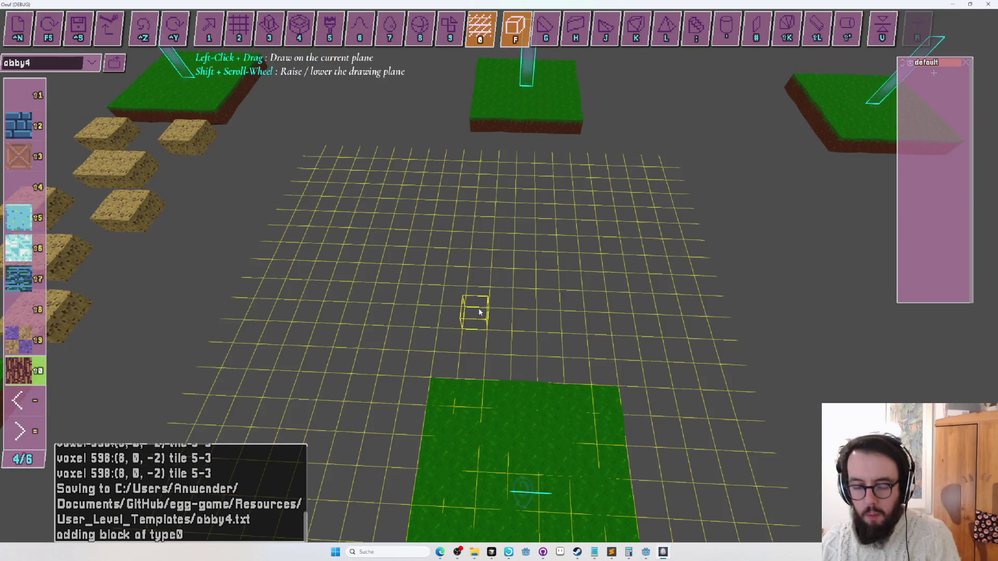
{"action": "left_click", "coordinate": [478, 308]}
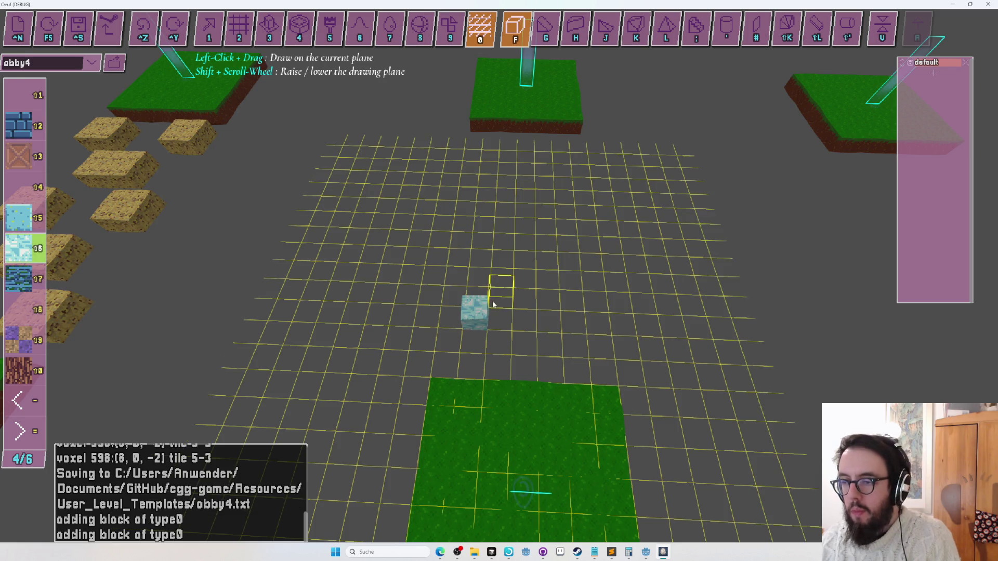
{"action": "left_click", "coordinate": [495, 299]}
{"action": "left_click", "coordinate": [480, 297]}
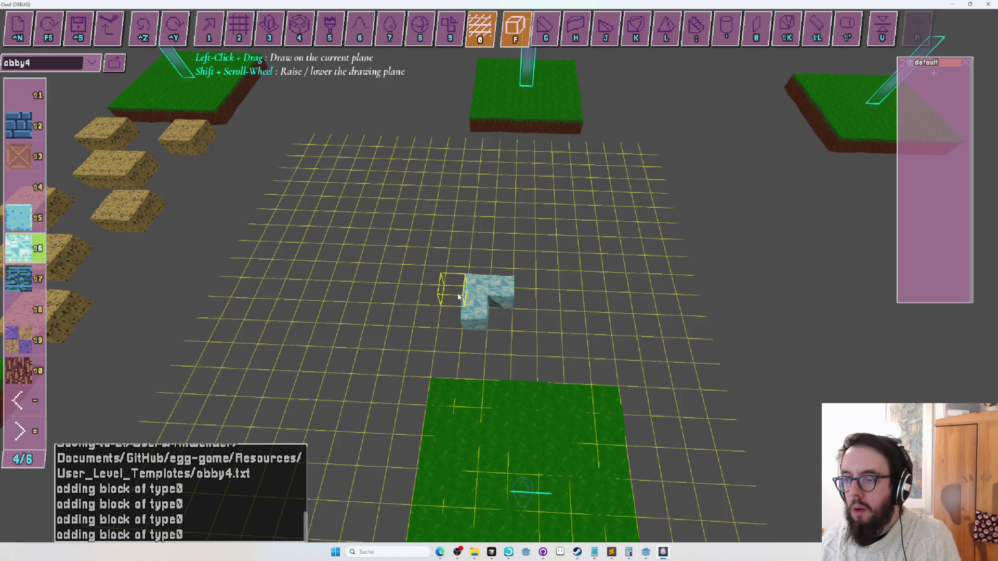
{"action": "right_click", "coordinate": [501, 329]}
{"action": "right_click", "coordinate": [473, 303]}
{"action": "right_click", "coordinate": [464, 336]}
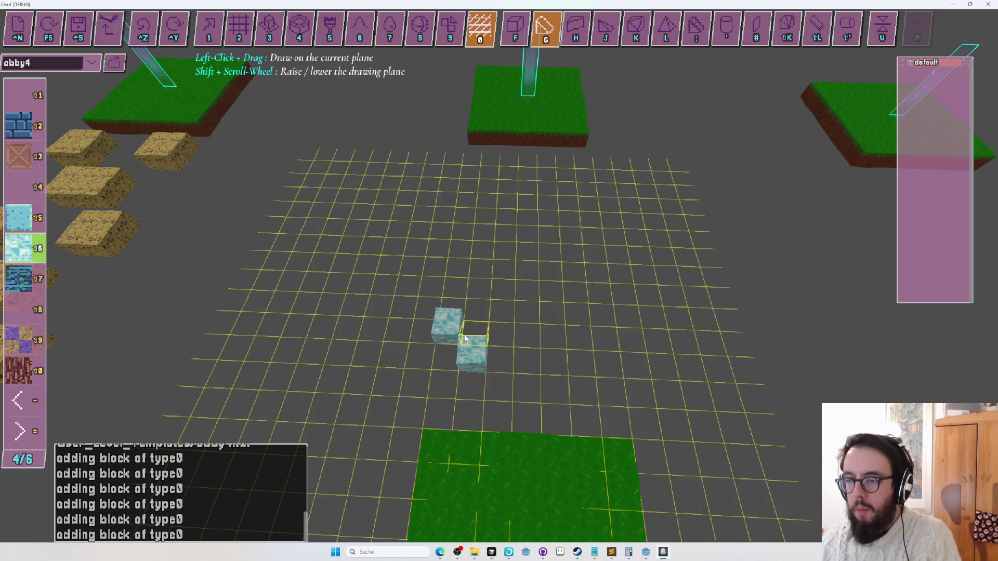
{"action": "left_click", "coordinate": [447, 351]}
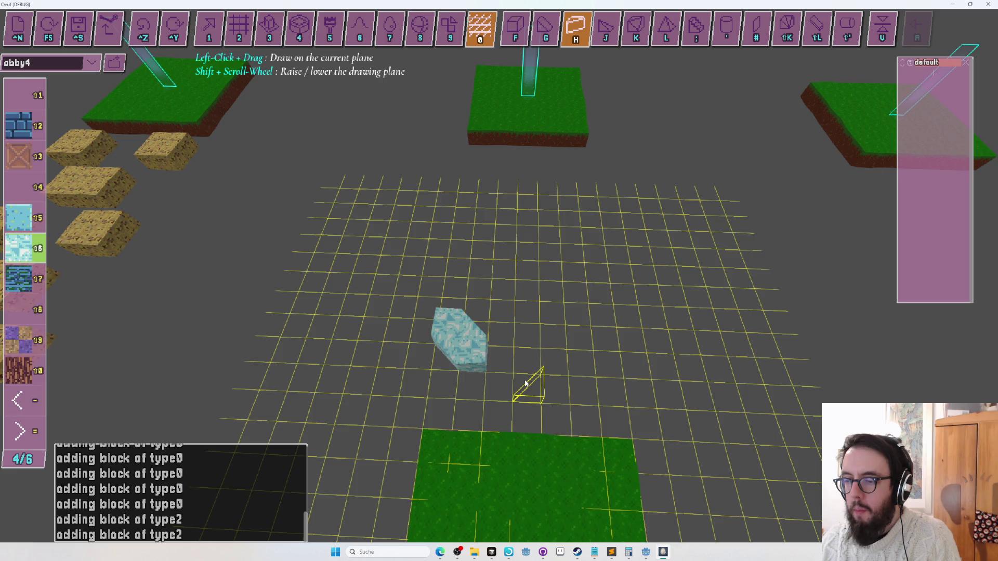
- Add sloped wedge pieces in bow-tie pairs using the H wedge sub-tool
{"action": "left_click", "coordinate": [552, 410]}
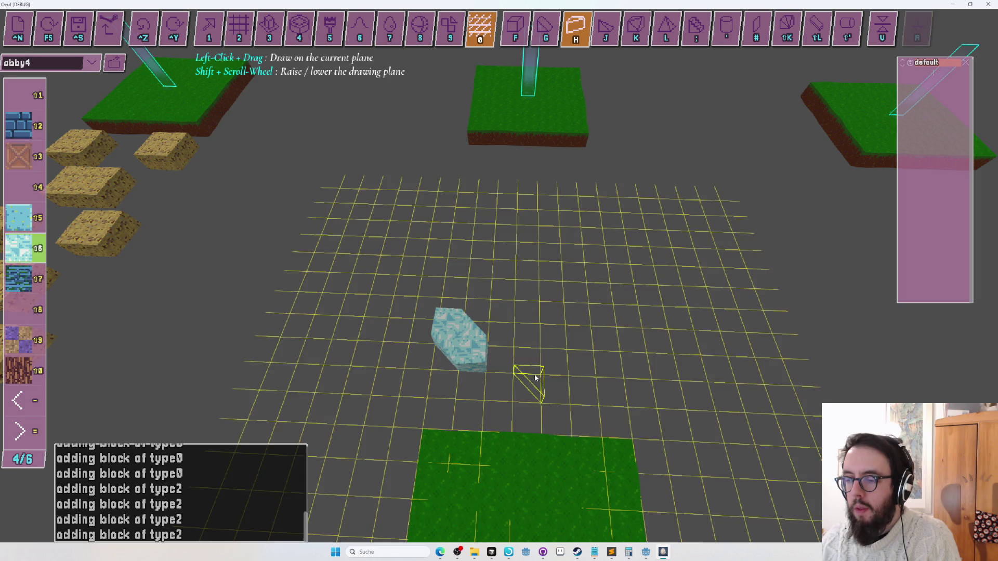
{"action": "left_click", "coordinate": [545, 383]}
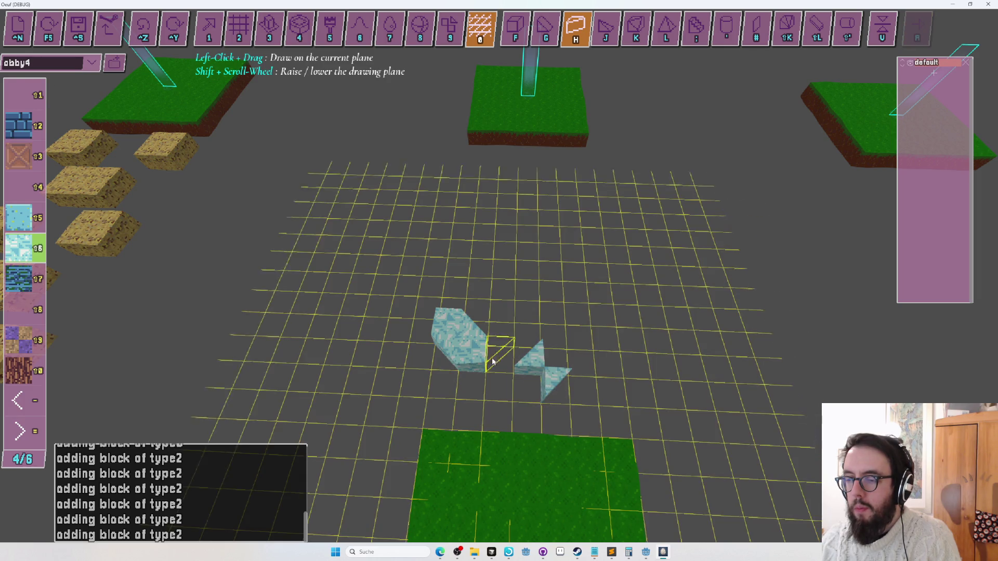
{"action": "key", "text": "f"}
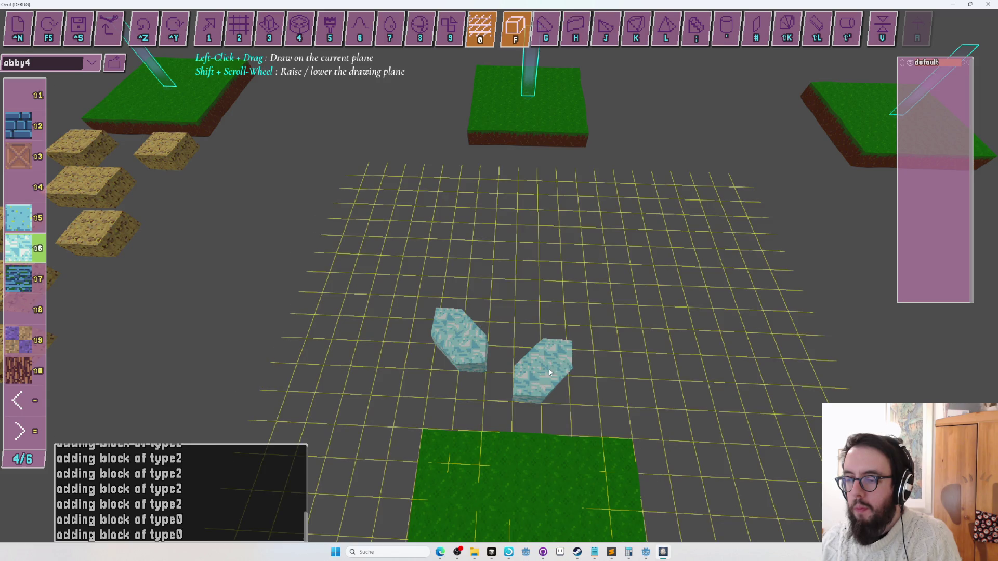
{"action": "key", "text": "h"}
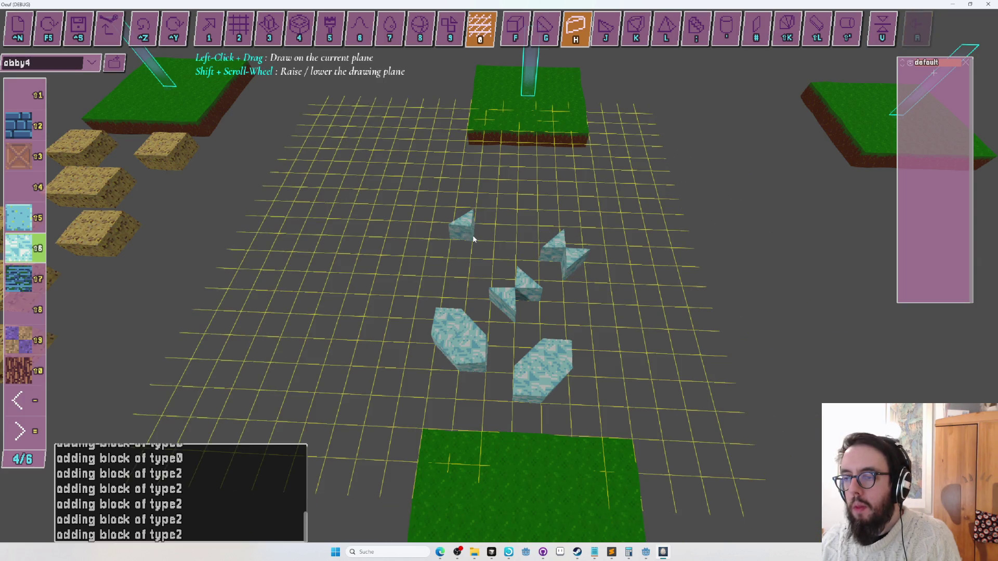
{"action": "left_click", "coordinate": [541, 212]}
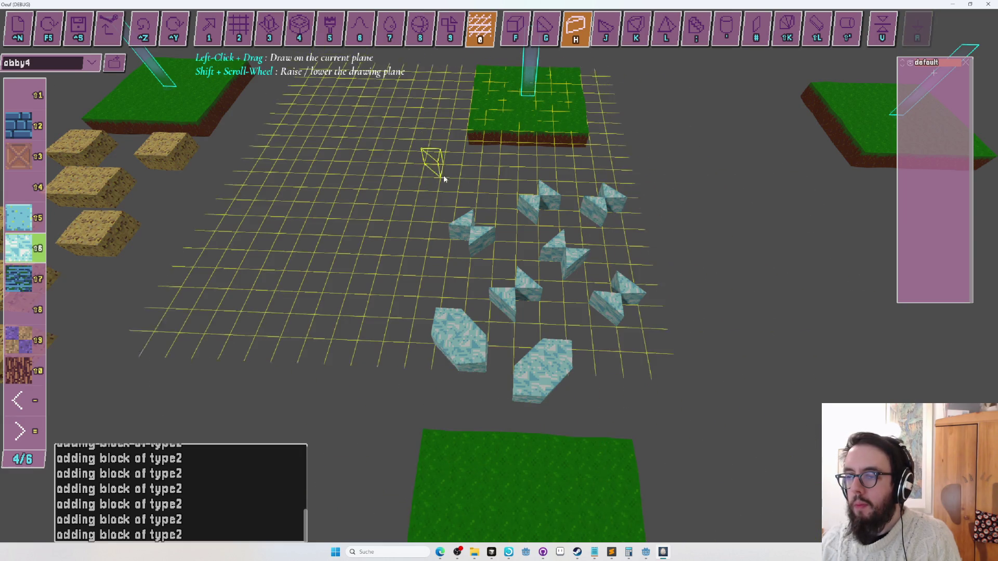
{"action": "left_click", "coordinate": [476, 177]}
{"action": "left_click", "coordinate": [481, 193]}
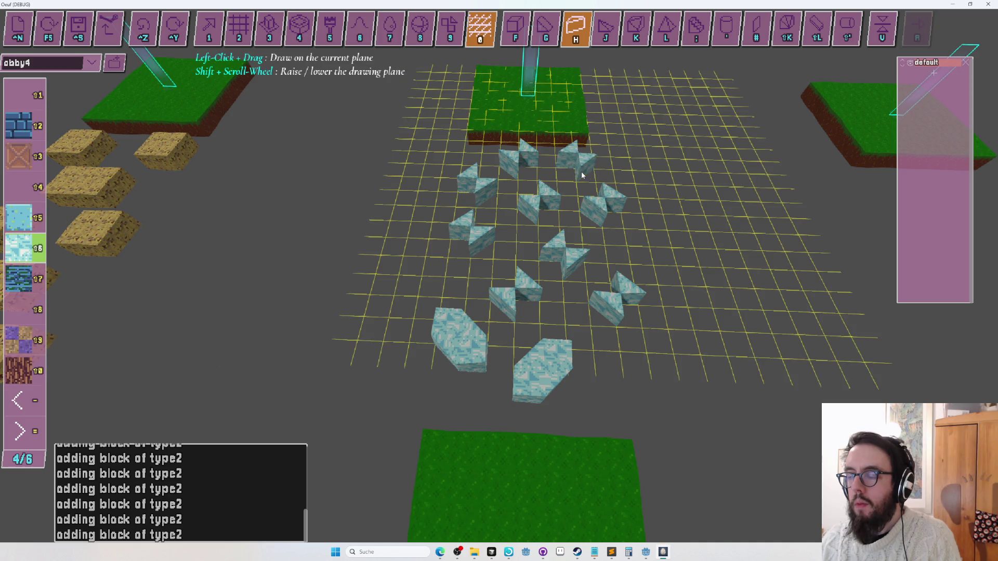
{"action": "left_click", "coordinate": [573, 178]}
- Fill the bow-tie and notched pieces with F cubes into solid corner-cut slabs
{"action": "key", "text": "f"}
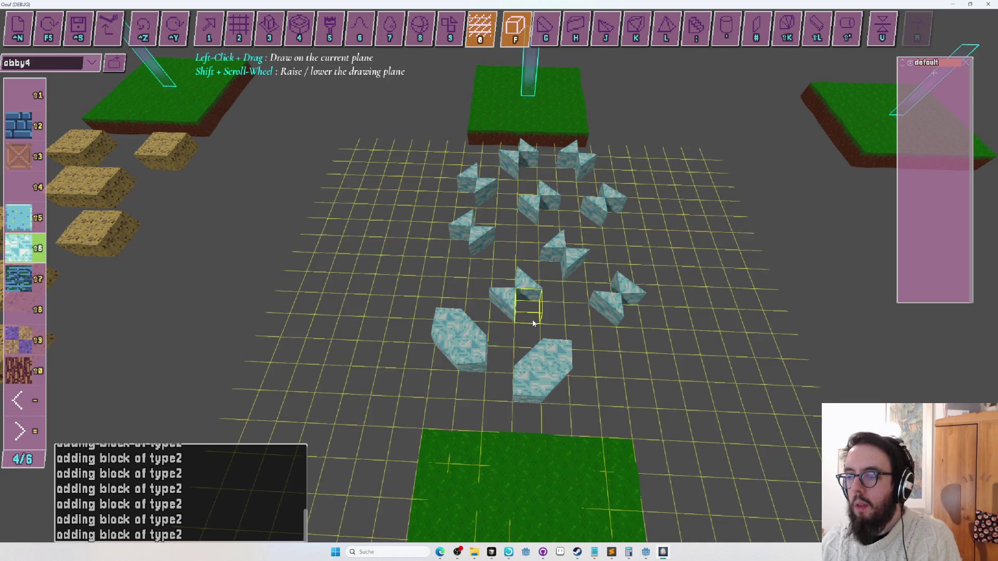
{"action": "left_click", "coordinate": [508, 291]}
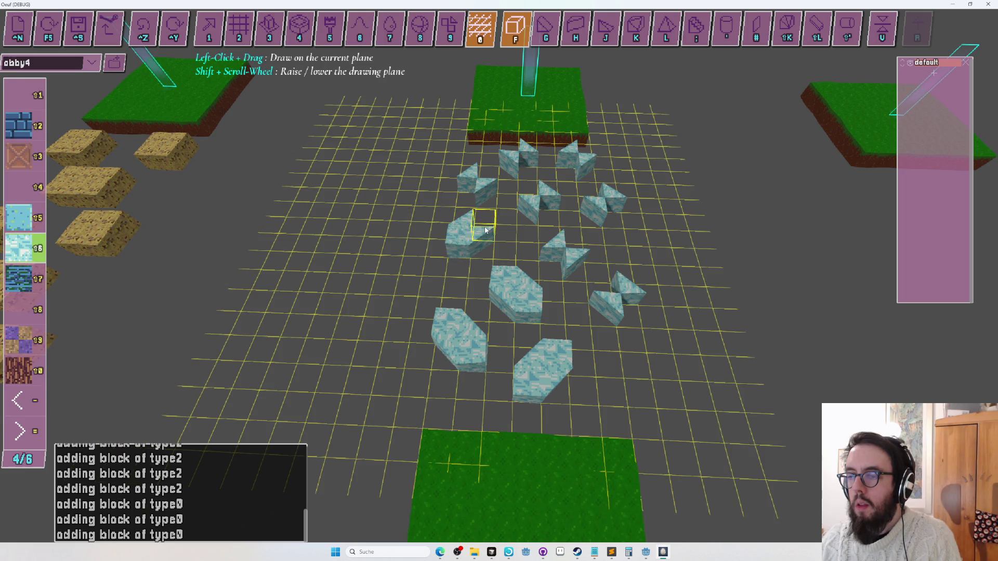
{"action": "left_click", "coordinate": [486, 230]}
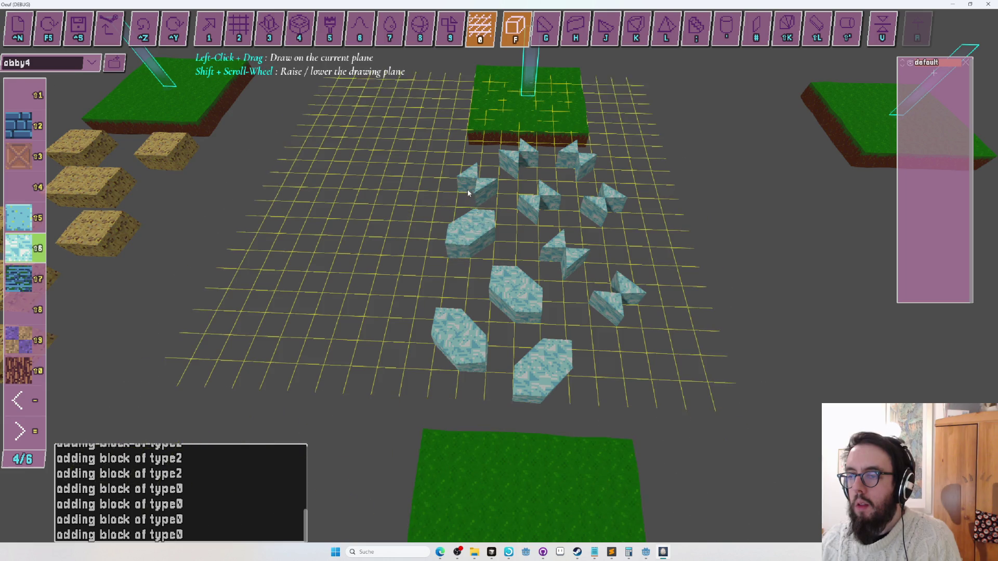
{"action": "left_click", "coordinate": [510, 161]}
{"action": "left_click", "coordinate": [578, 162]}
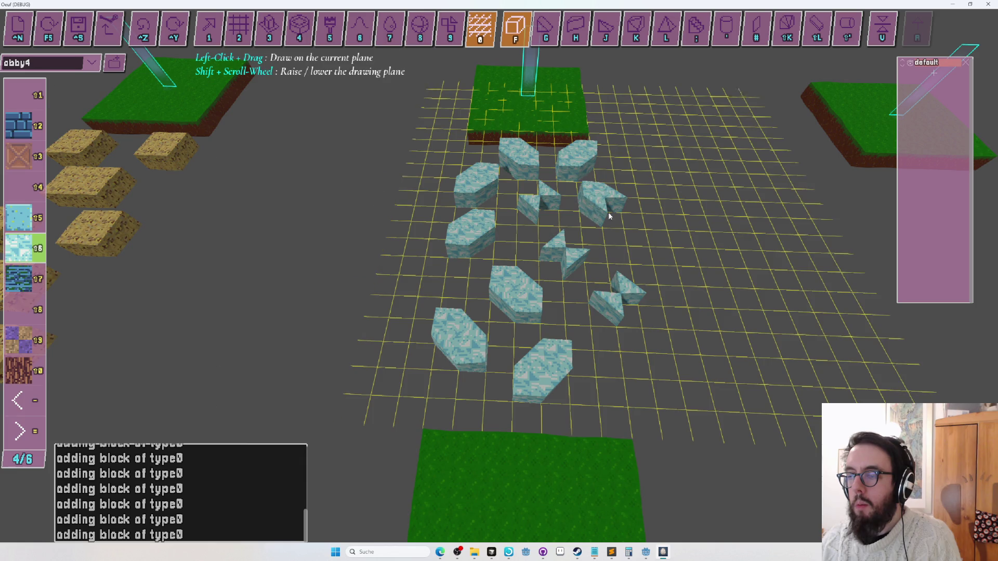
{"action": "left_click", "coordinate": [605, 214]}
{"action": "left_click", "coordinate": [538, 205]}
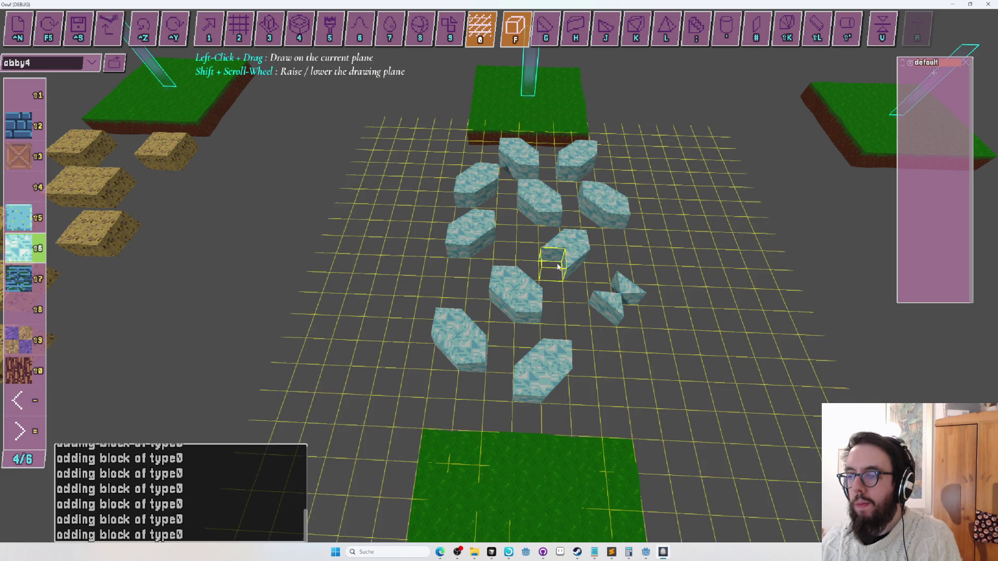
{"action": "left_click", "coordinate": [557, 266]}
- Save and playtest obby4 with the egg on the new blue slabs, then return to editing
{"action": "key", "text": "F5"}
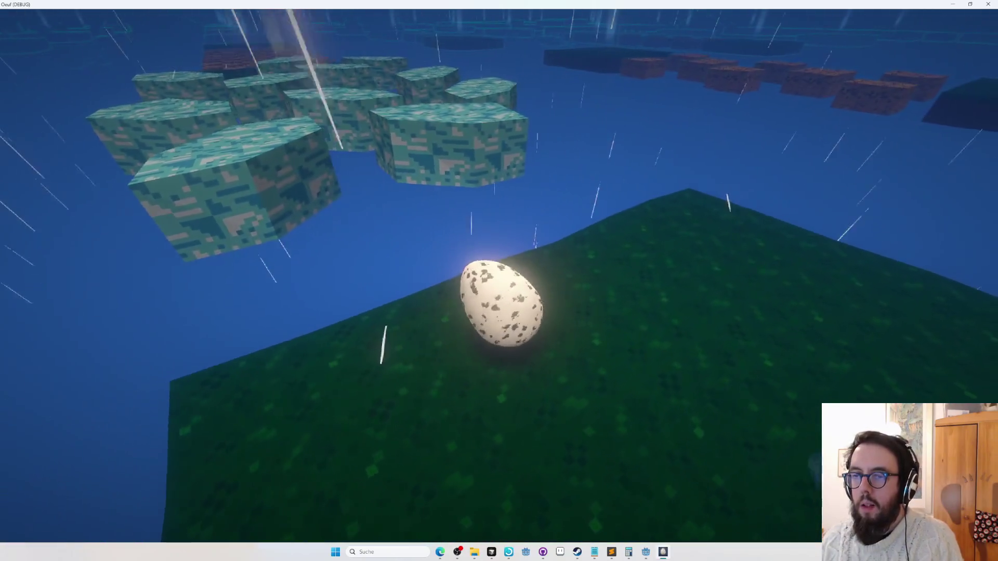
{"action": "key", "text": "Escape"}
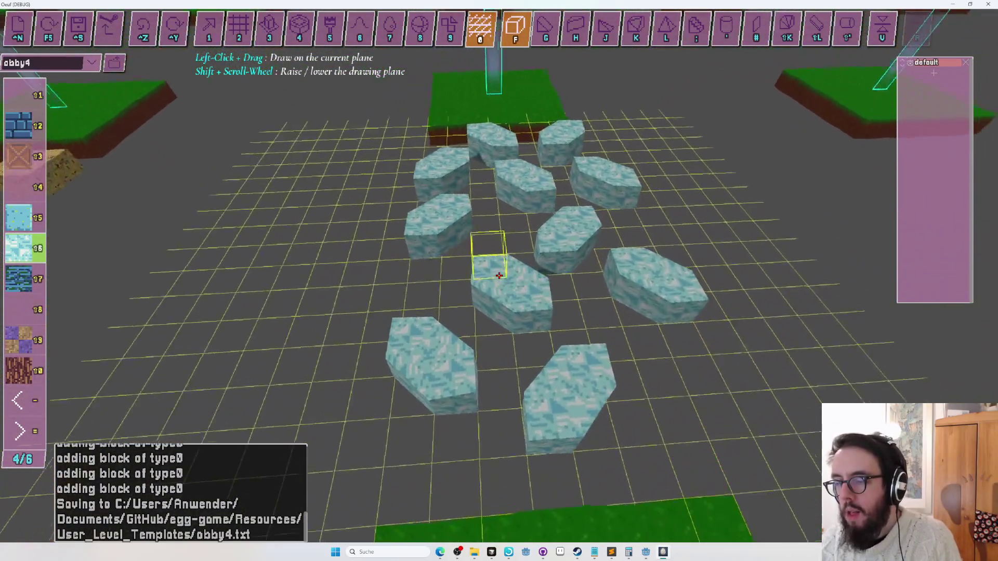
- Raise the inner stone slabs into taller blocks with the extrude tool
{"action": "key", "text": "2"}
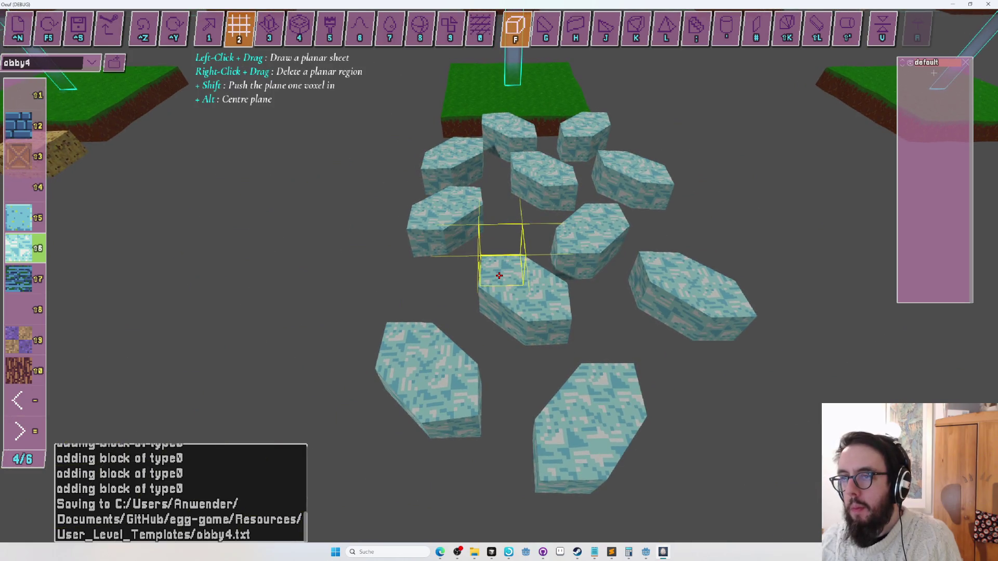
{"action": "key", "text": "3"}
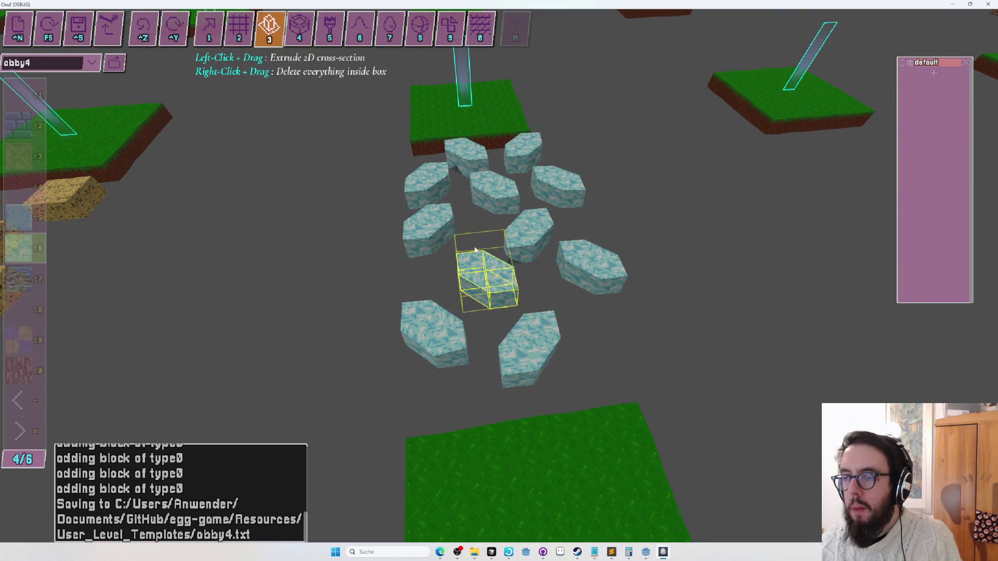
{"action": "key", "text": "1"}
{"action": "key", "text": "3"}
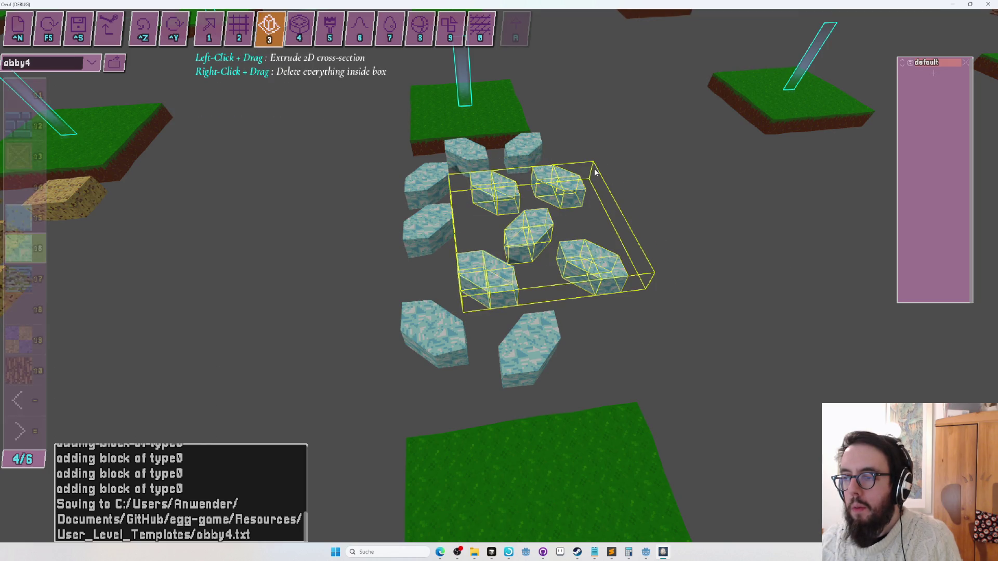
{"action": "left_click_drag", "start_coordinate": [595, 173], "coordinate": [595, 170]}
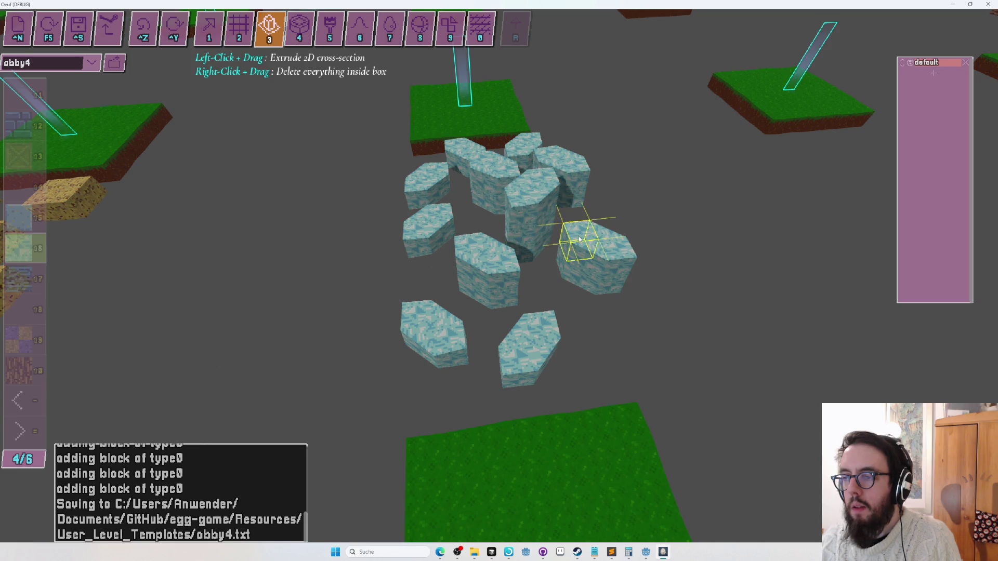
- Extrude a teal rock in the ring into a tall pillar, then start an egg playtest
{"action": "key", "text": "s"}
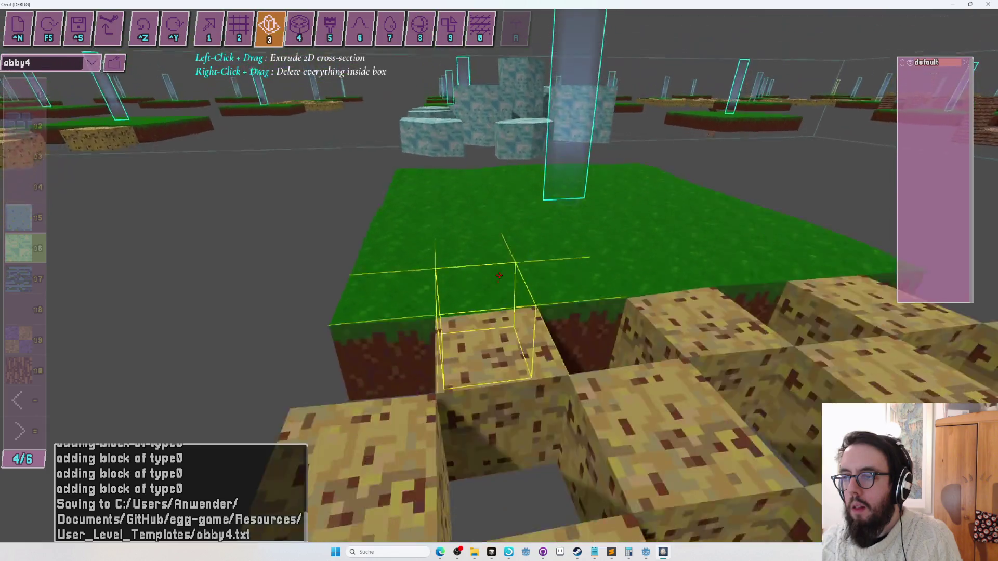
{"action": "key", "text": "q"}
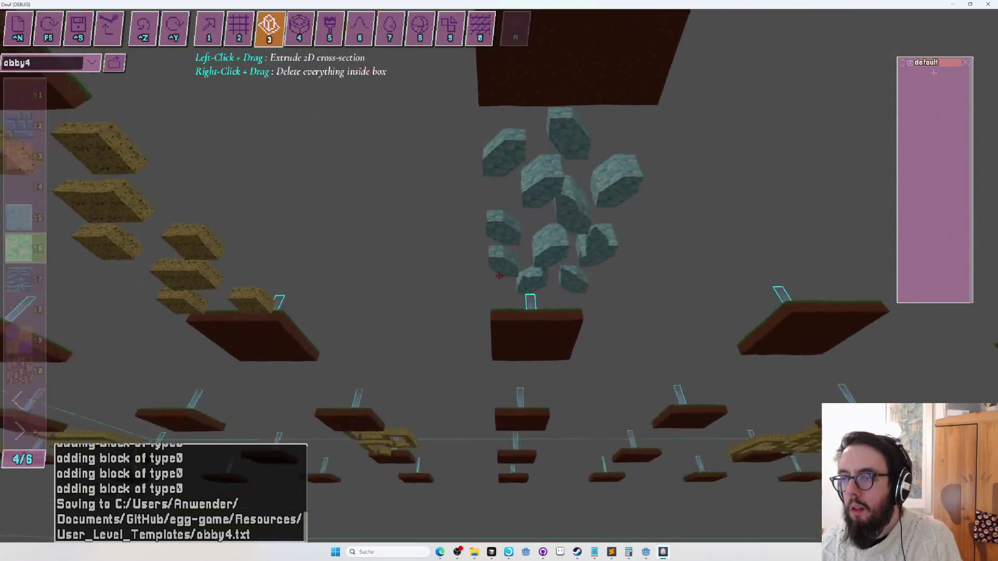
{"action": "key", "text": "e"}
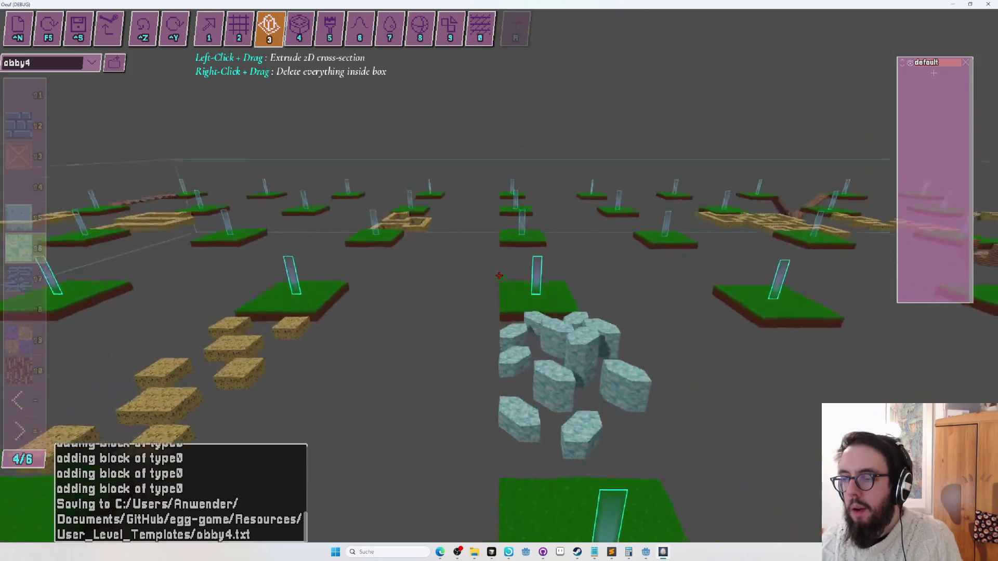
{"action": "key", "text": "w"}
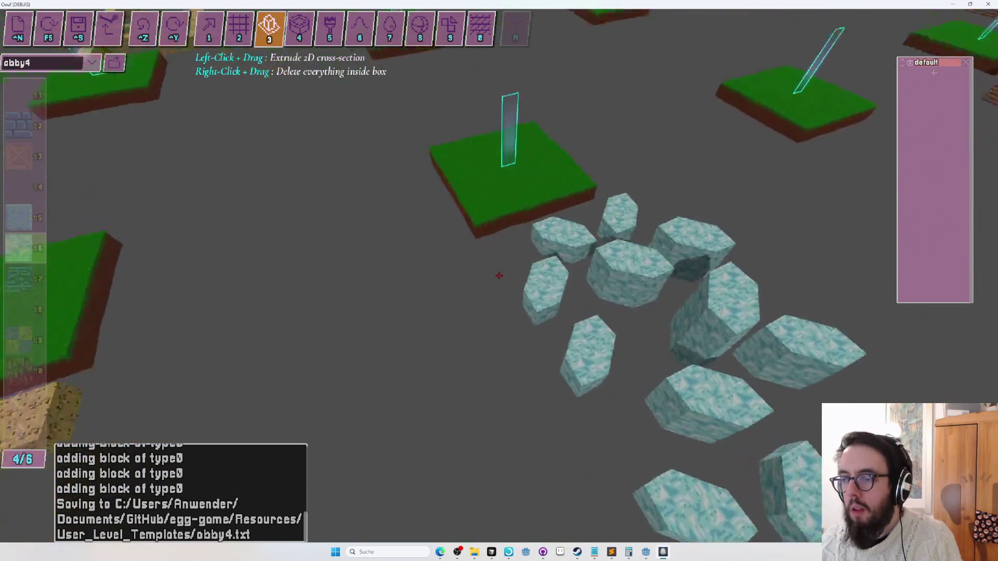
{"action": "key", "text": "s"}
{"action": "left_click_drag", "start_coordinate": [499, 276], "coordinate": [498, 276]}
{"action": "key", "text": "s"}
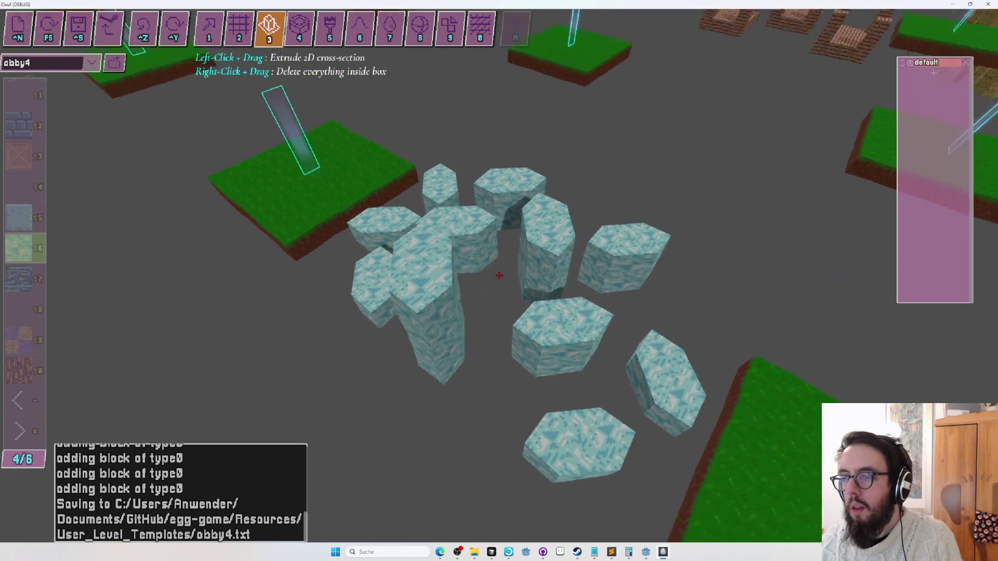
{"action": "key", "text": "w"}
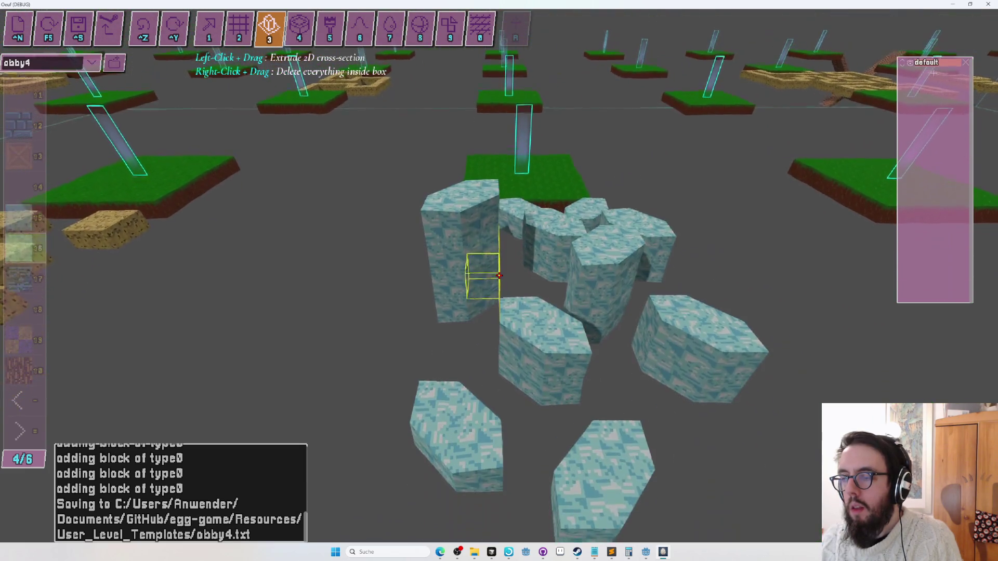
{"action": "key", "text": "w"}
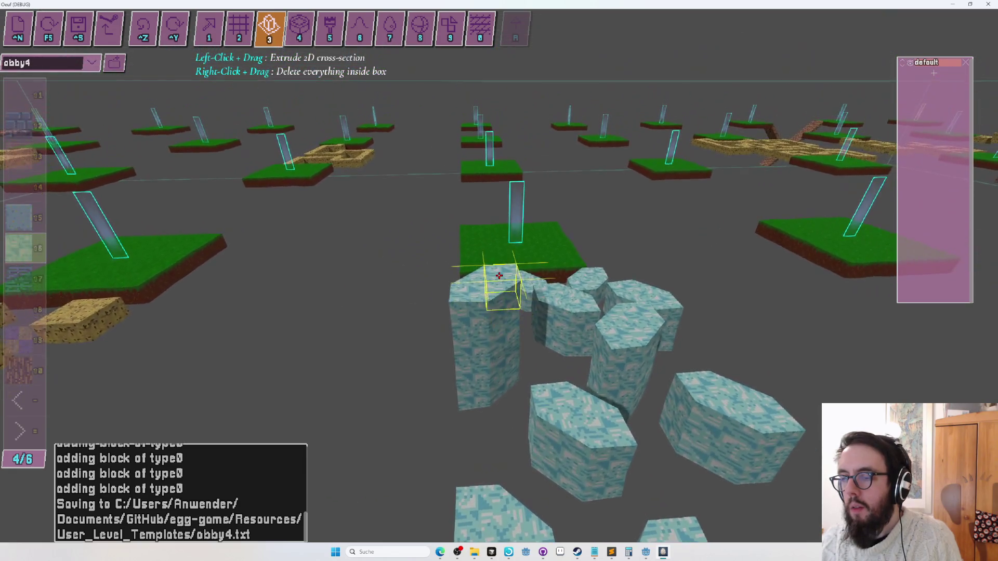
{"action": "key", "text": "F5"}
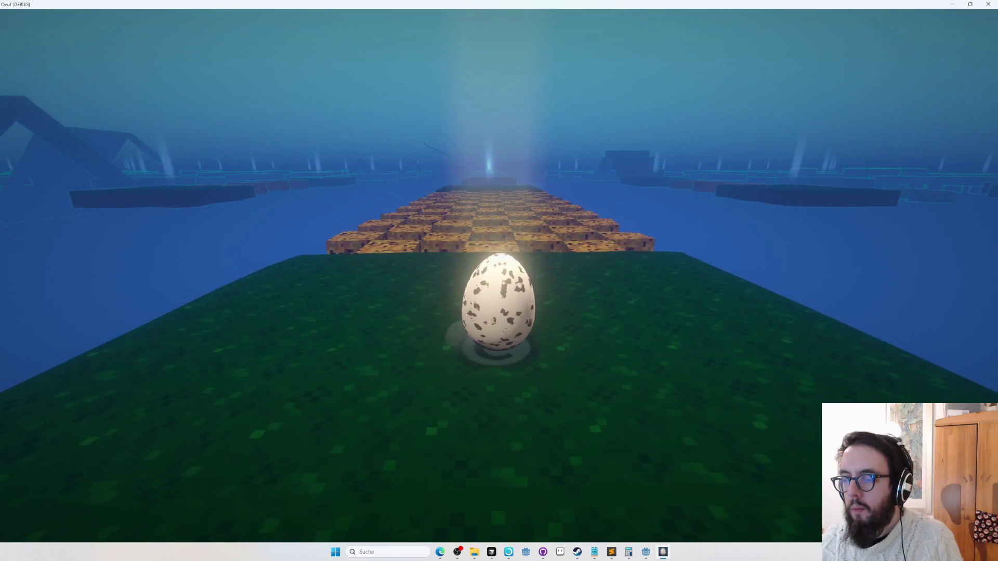
- Restart the playtest, roll the egg over the teal blocks onto the dark green platform, then exit
{"action": "key", "text": "Escape"}
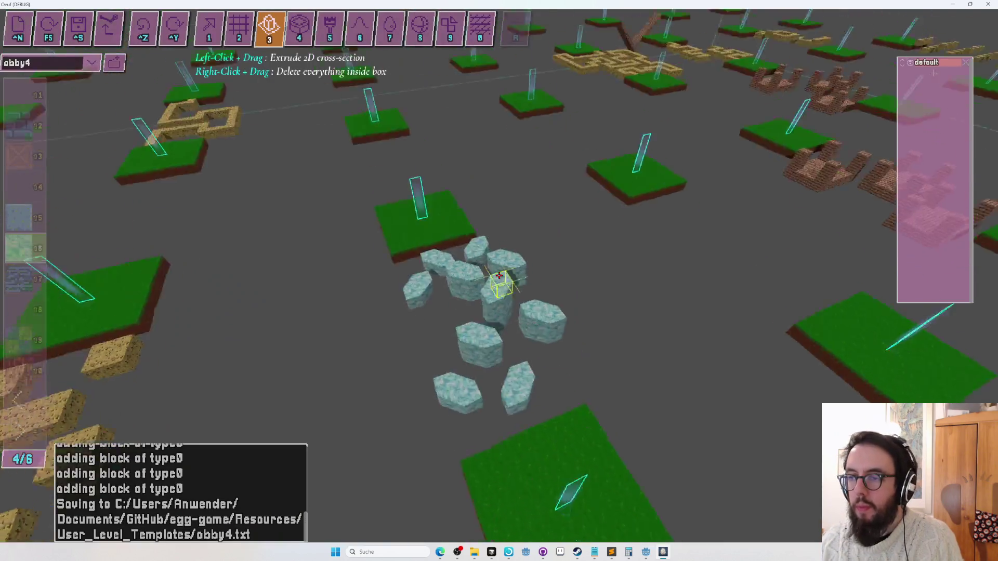
{"action": "key", "text": "F5"}
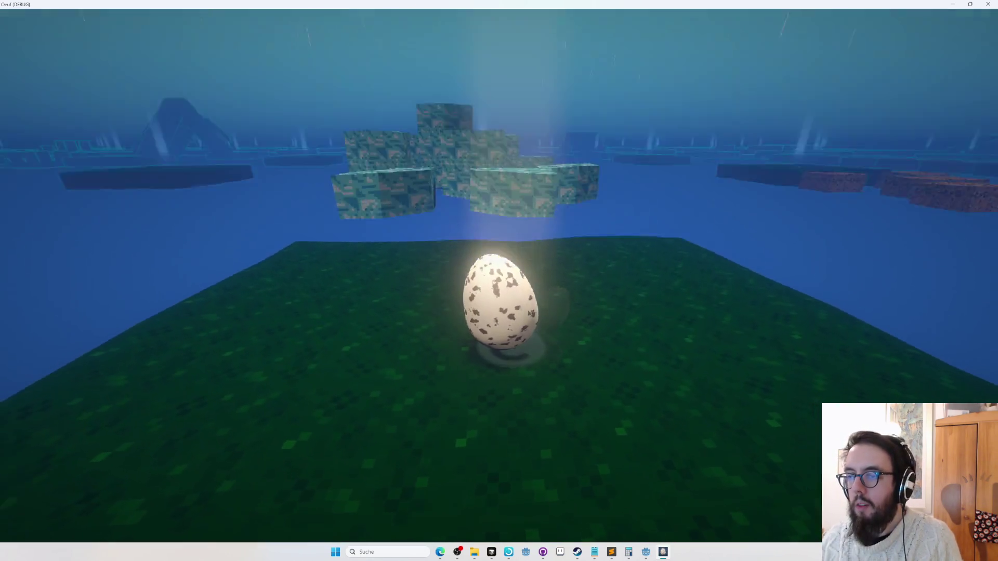
{"action": "key", "text": "w"}
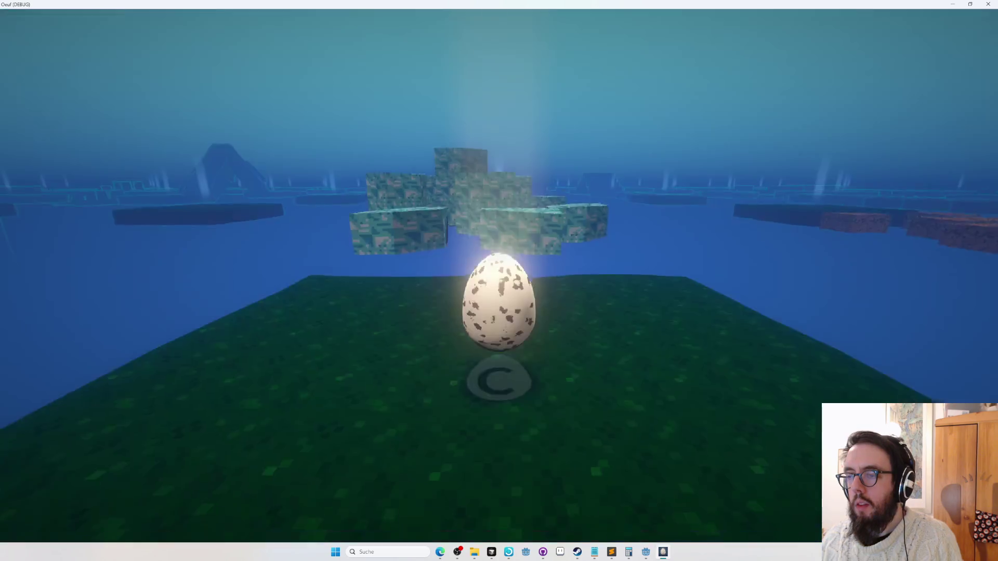
{"action": "key", "text": "w"}
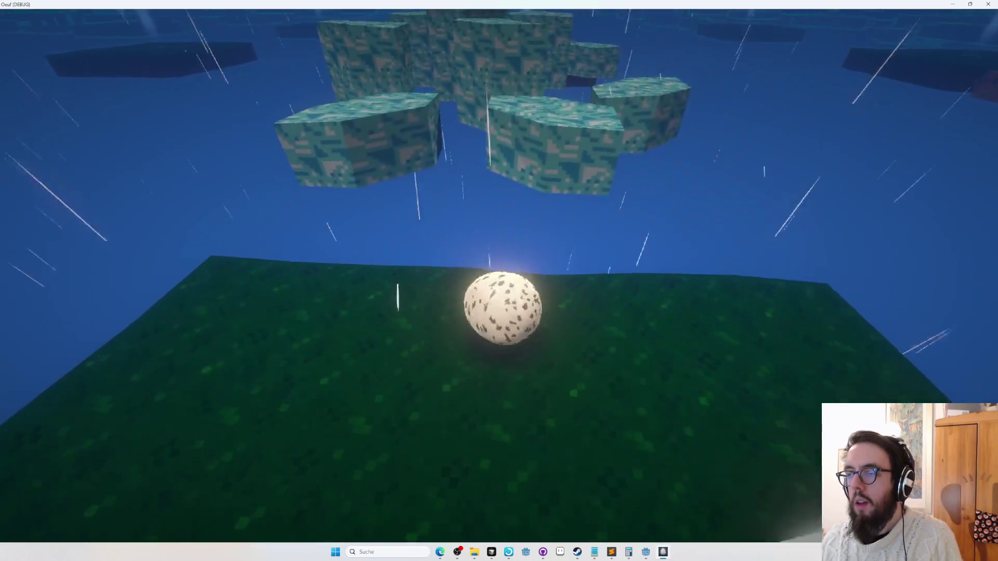
{"action": "key", "text": "s"}
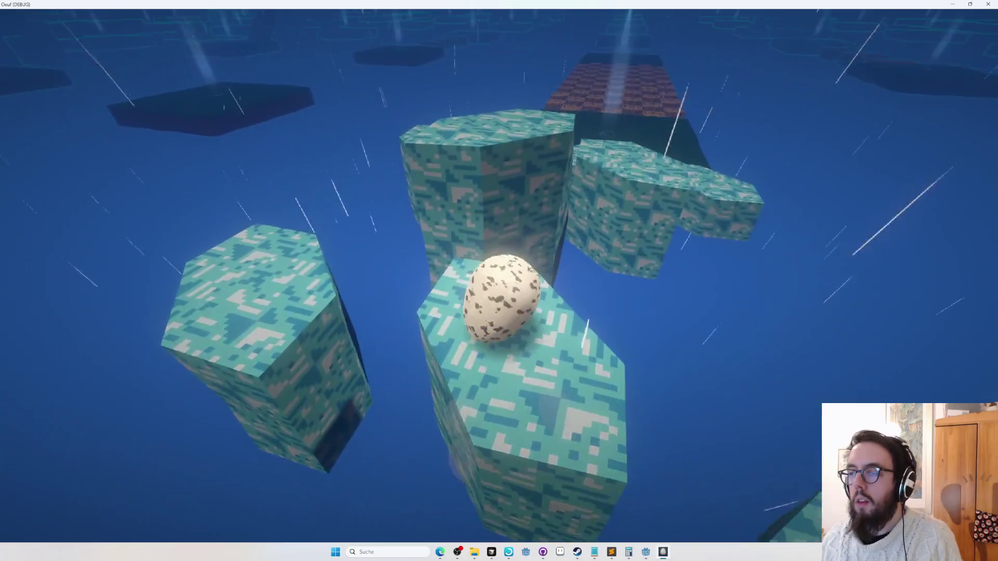
{"action": "key", "text": "w"}
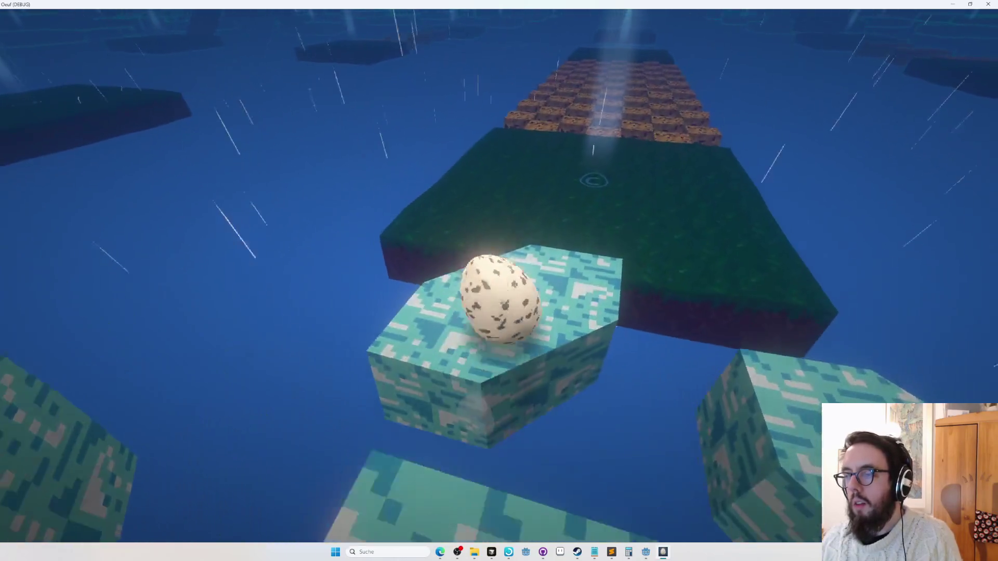
{"action": "key", "text": "Escape"}
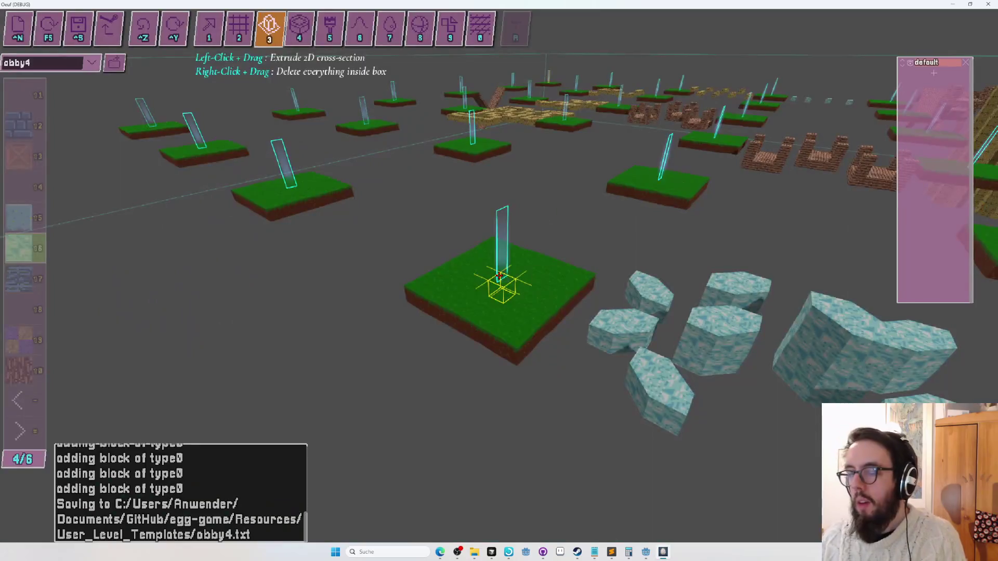
{"action": "key", "text": "s"}
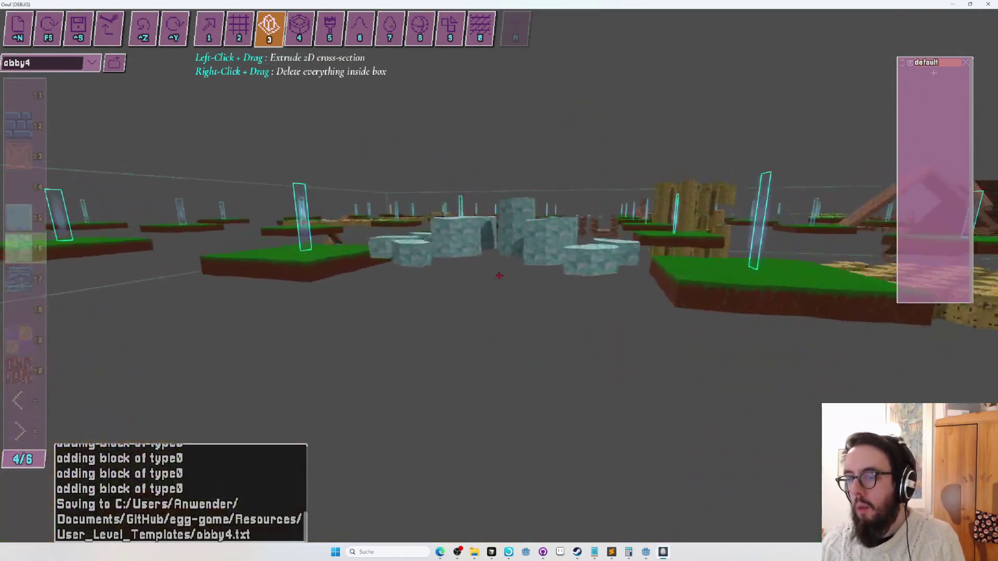
{"action": "key", "text": "s"}
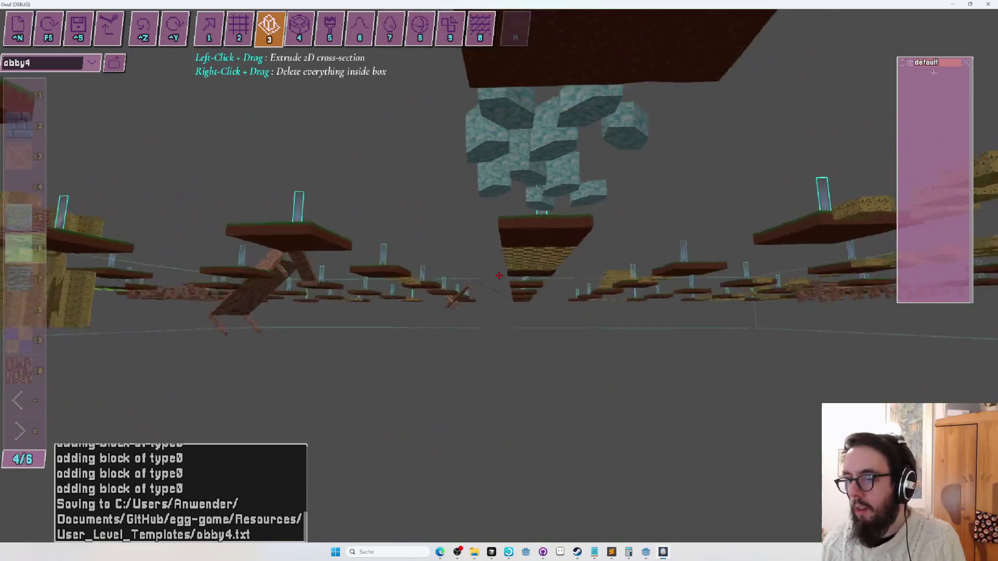
{"action": "key", "text": "s"}
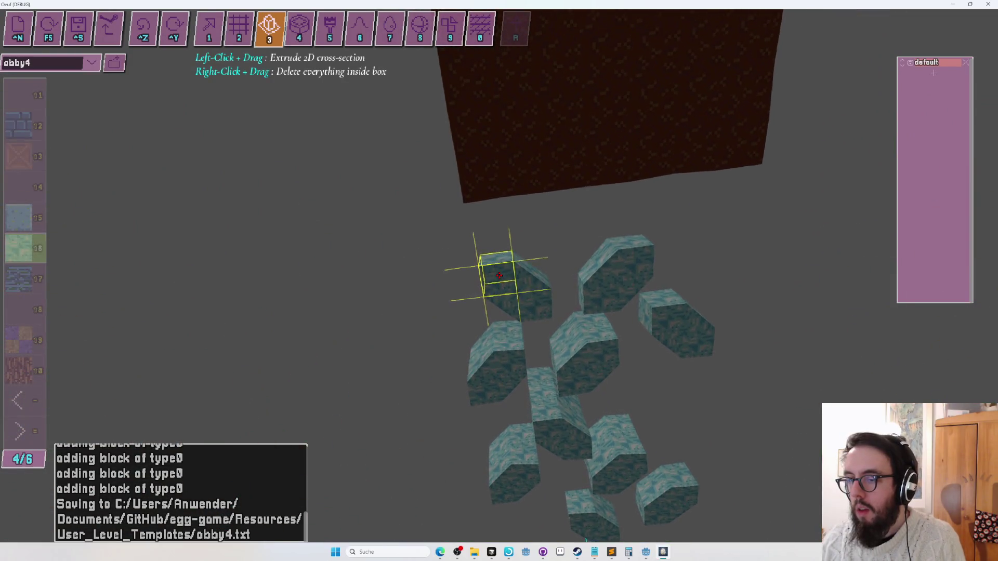
{"action": "key", "text": "s"}
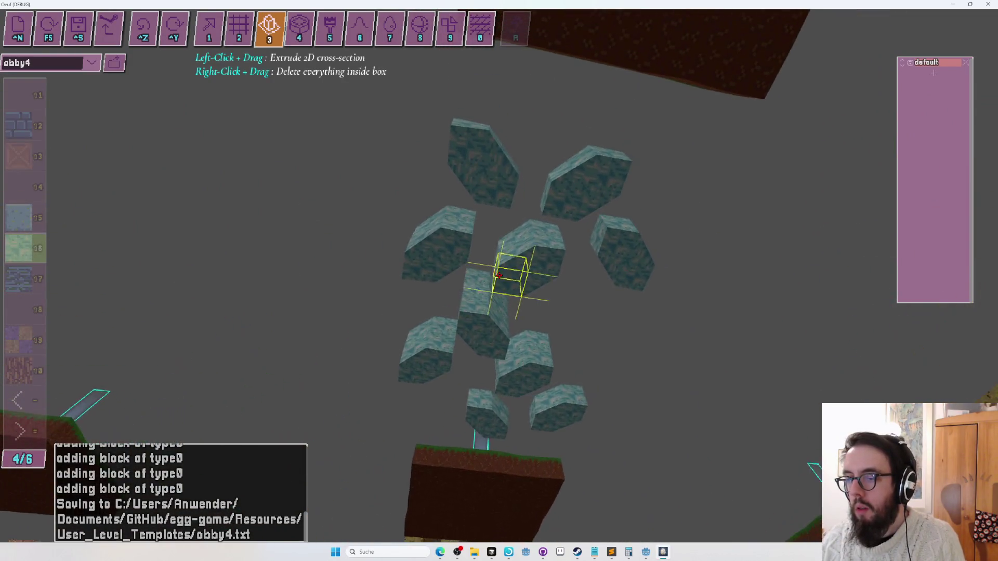
{"action": "left_click_drag", "start_coordinate": [499, 276], "coordinate": [499, 275]}
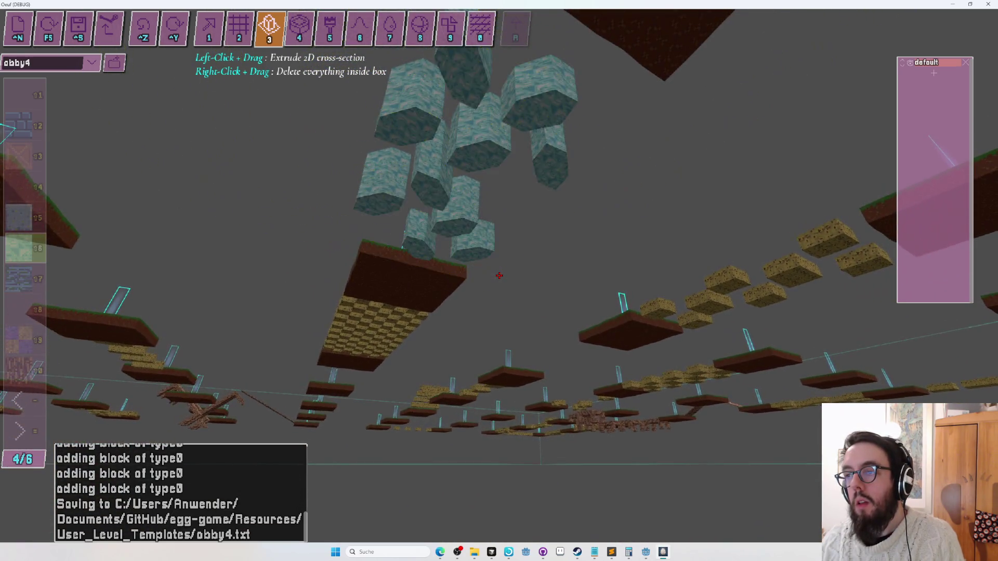
- Playtest rolling the egg across teal clusters to the green platform and toward the checkered bridge
{"action": "key", "text": "F5"}
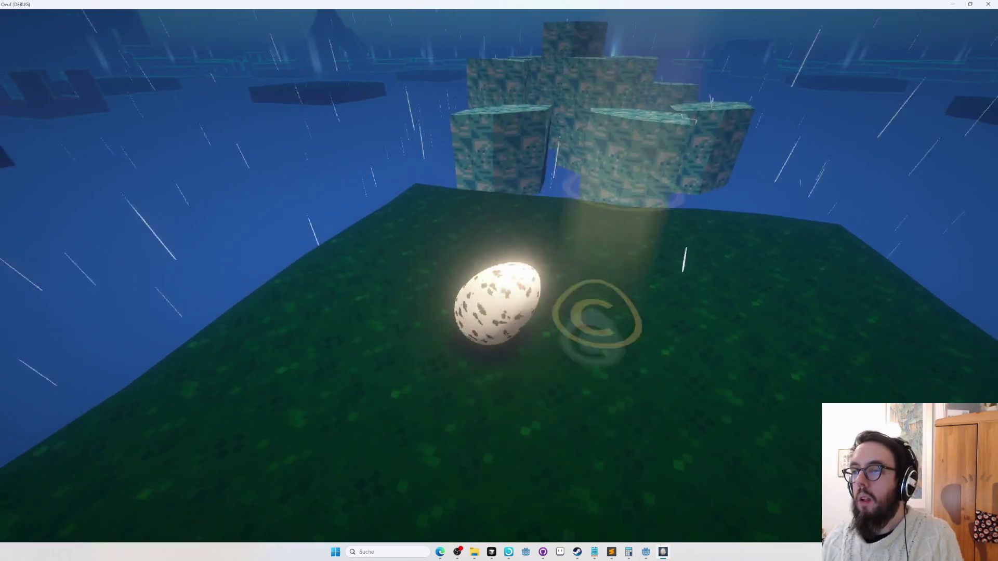
{"action": "key", "text": "w"}
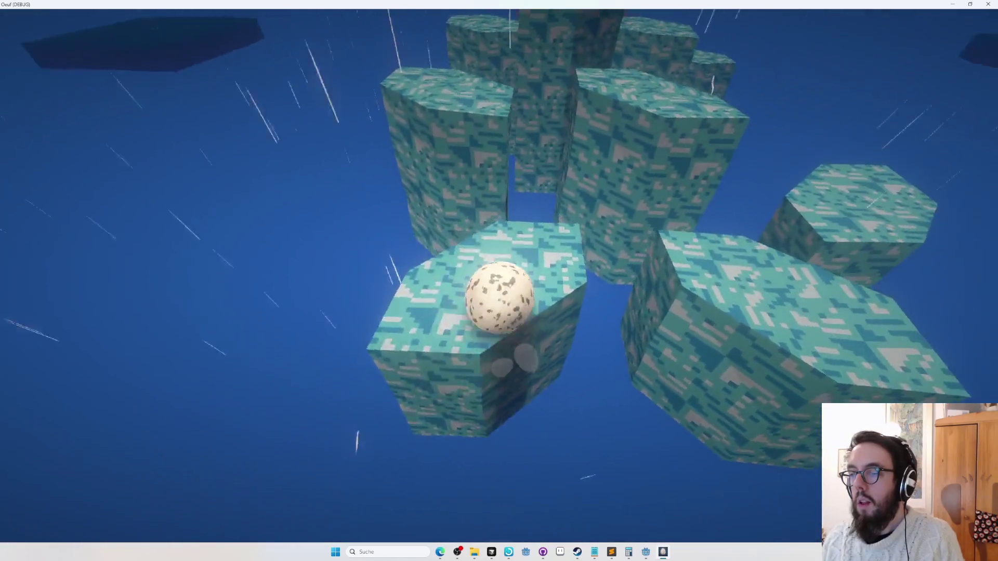
{"action": "key", "text": "w"}
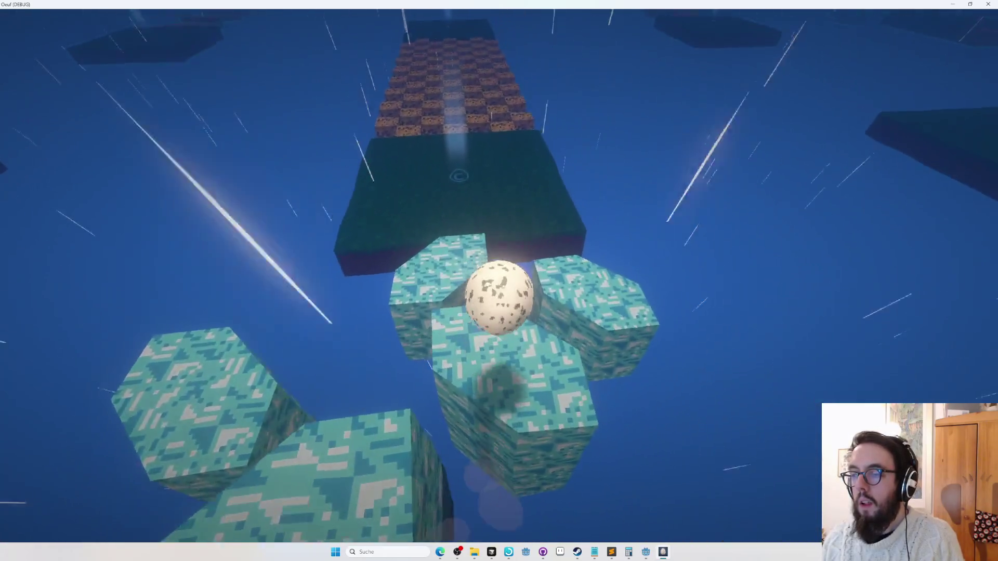
{"action": "key", "text": "w"}
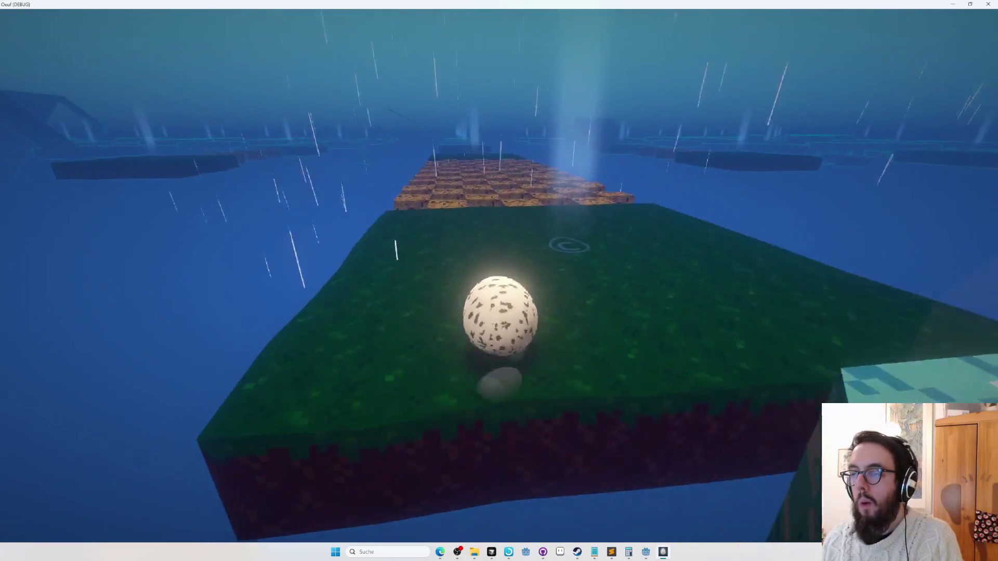
{"action": "key", "text": "w"}
{"action": "key", "text": "Tab"}
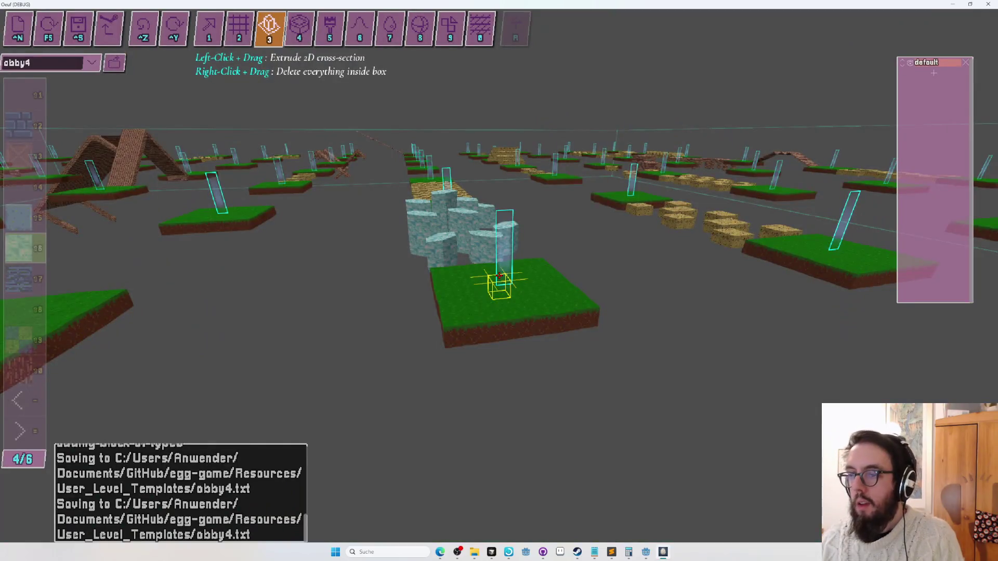
- Switch to flat-plane drawing and place two light-blue ice blocks on the grid
{"action": "scroll", "coordinate": [498, 275], "scroll_direction": "down", "scroll_amount": 10}
{"action": "key", "text": "w"}
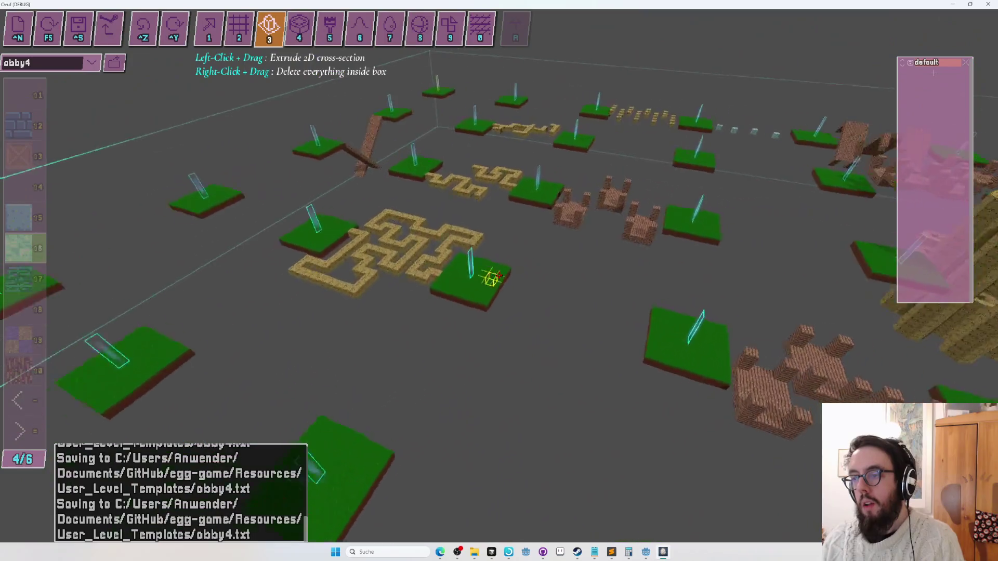
{"action": "key", "text": "a"}
{"action": "key", "text": "a"}
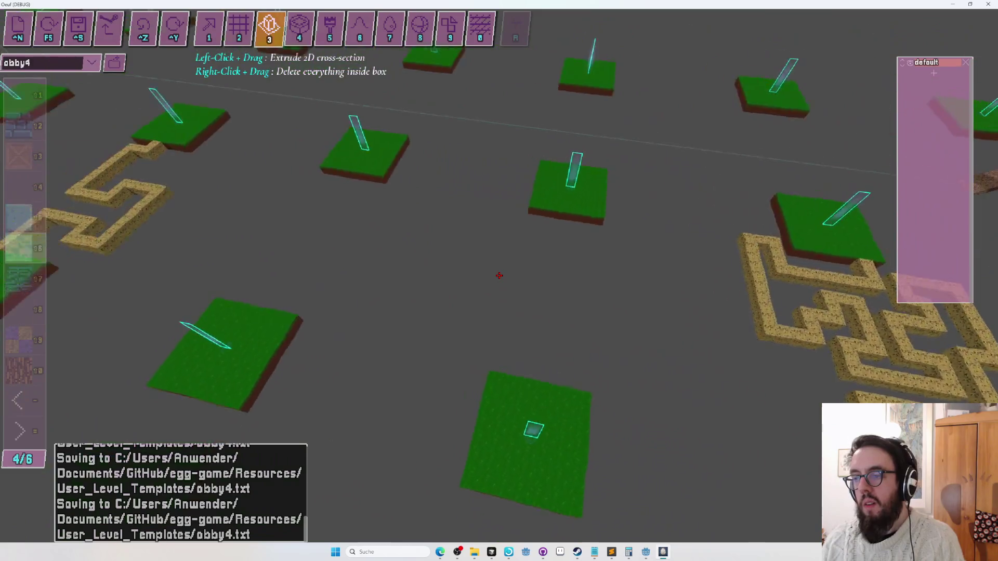
{"action": "key", "text": "w"}
{"action": "key", "text": "0"}
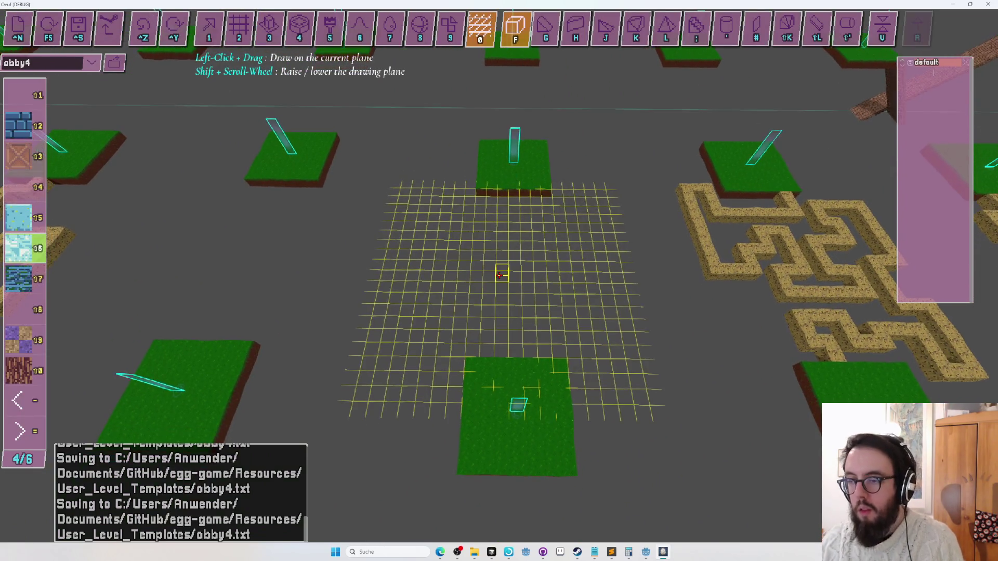
{"action": "key", "text": "w"}
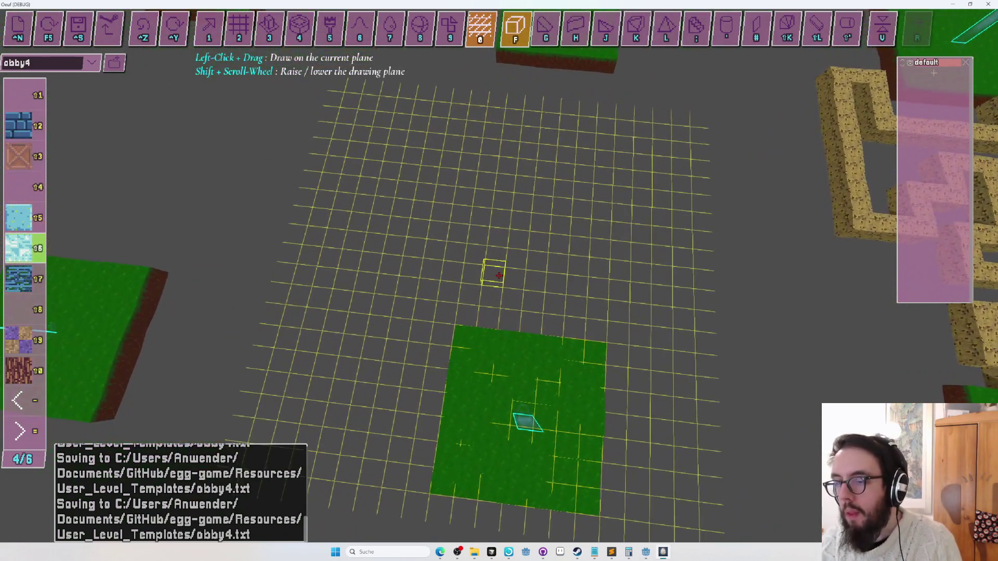
{"action": "left_click", "coordinate": [498, 275]}
{"action": "left_click", "coordinate": [498, 276]}
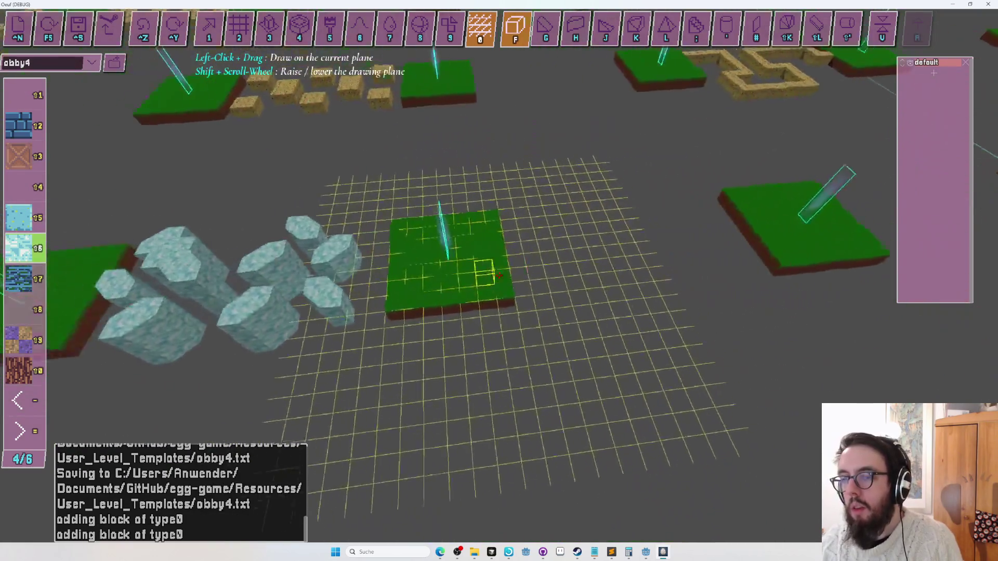
- Add three more ice blocks behind and beside the first pair
{"action": "key", "text": "w"}
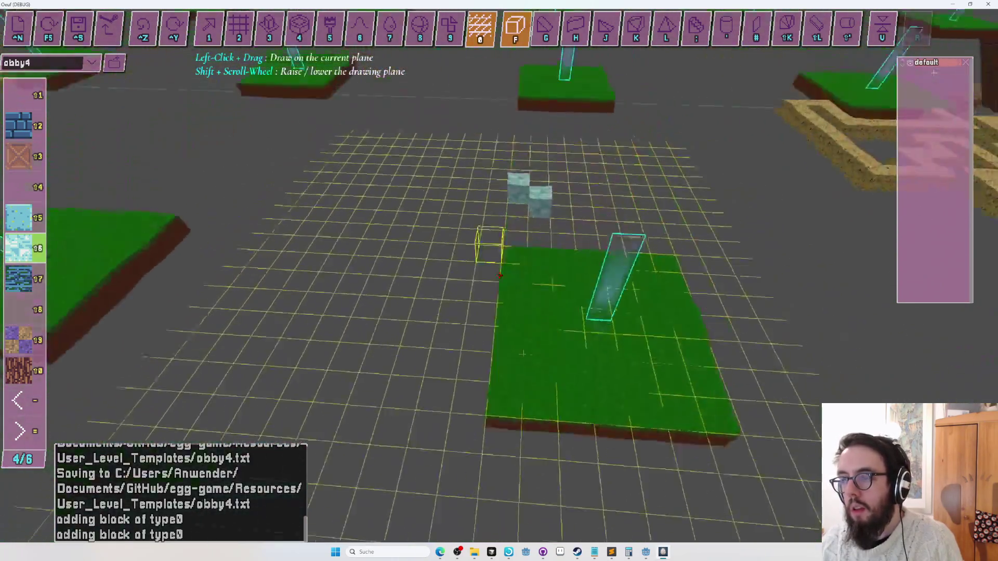
{"action": "key", "text": "s"}
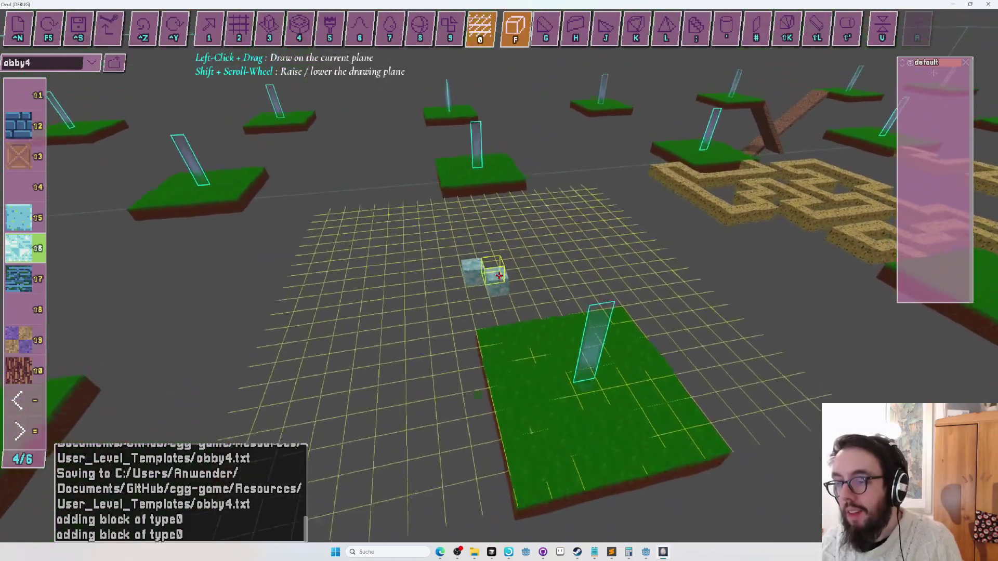
{"action": "key", "text": "w"}
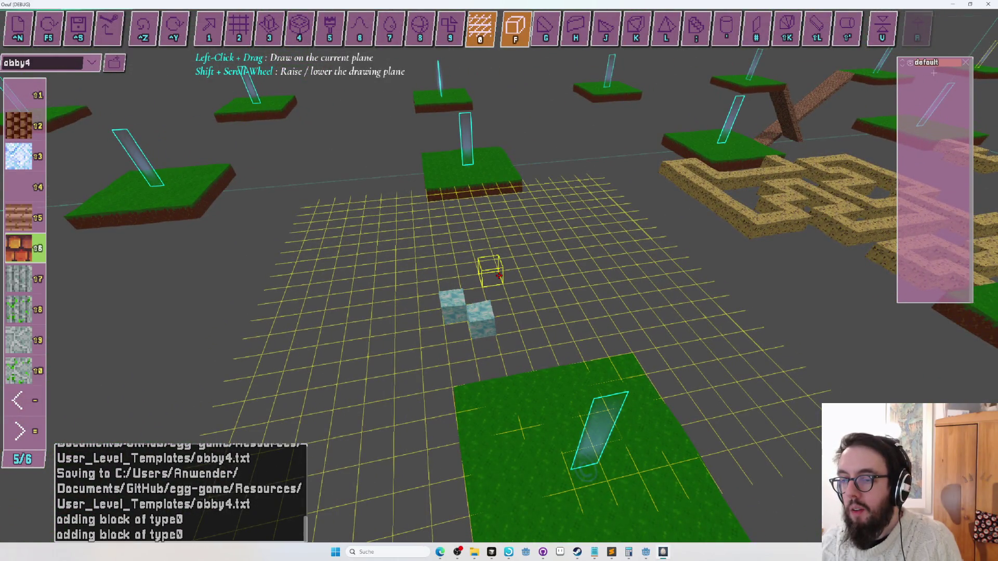
{"action": "key", "text": "s"}
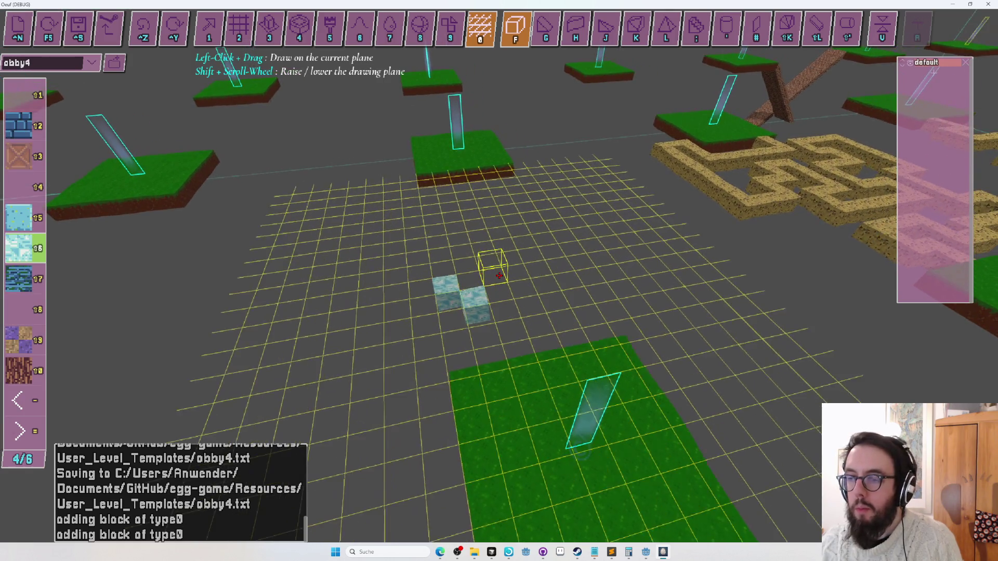
{"action": "key", "text": "w"}
{"action": "left_click", "coordinate": [499, 276]}
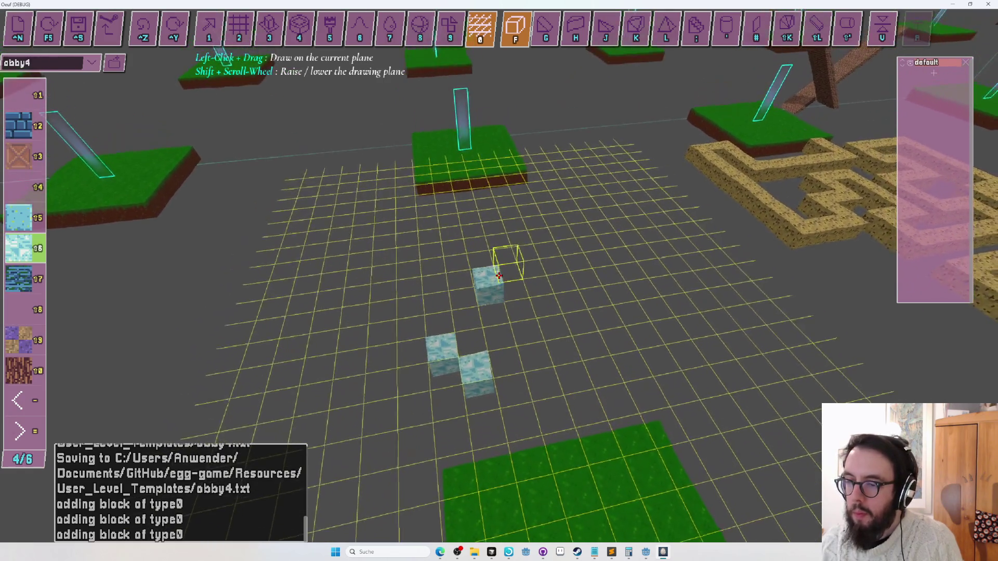
{"action": "left_click", "coordinate": [499, 276]}
{"action": "key", "text": "d"}
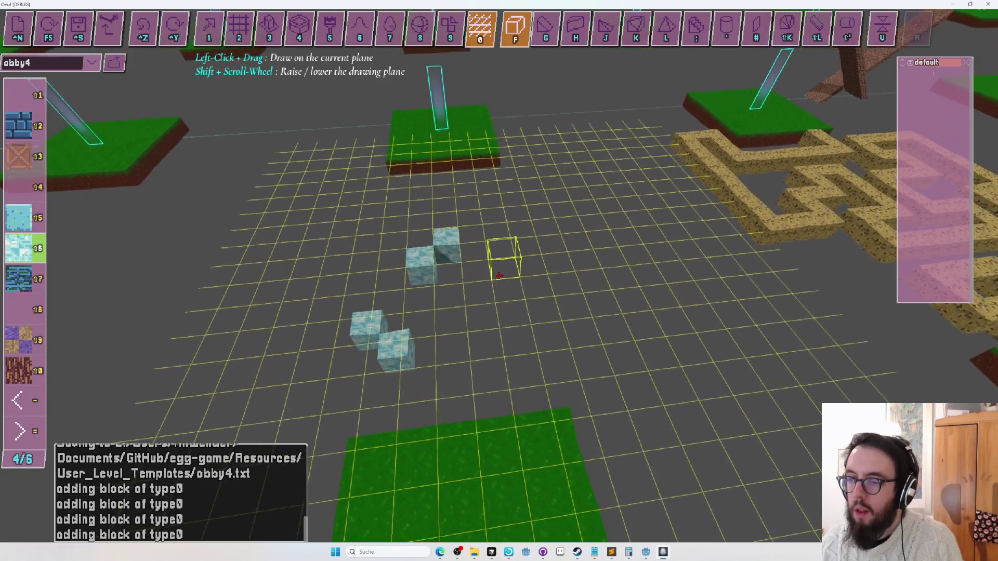
{"action": "key", "text": "w"}
{"action": "key", "text": "s"}
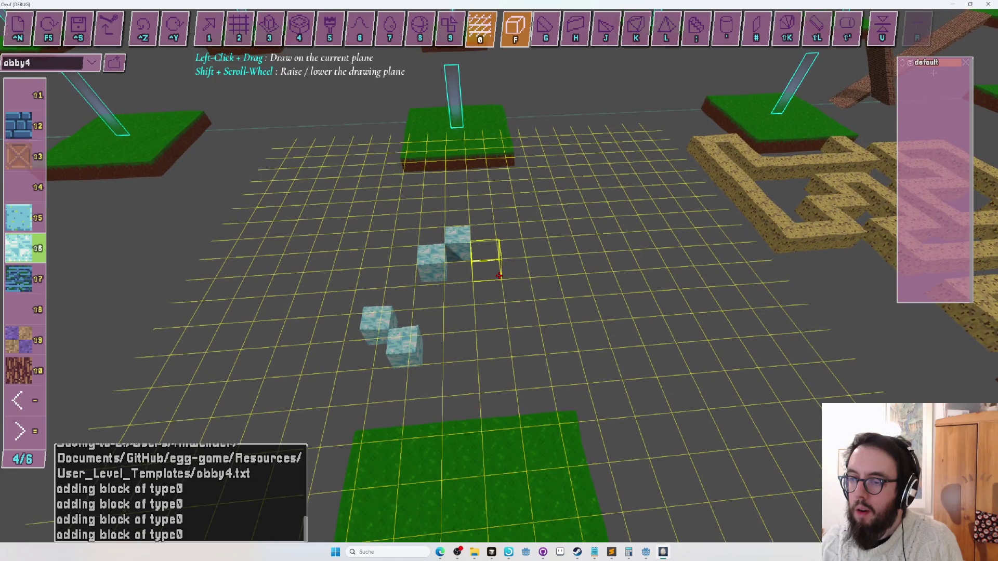
{"action": "left_click", "coordinate": [499, 275]}
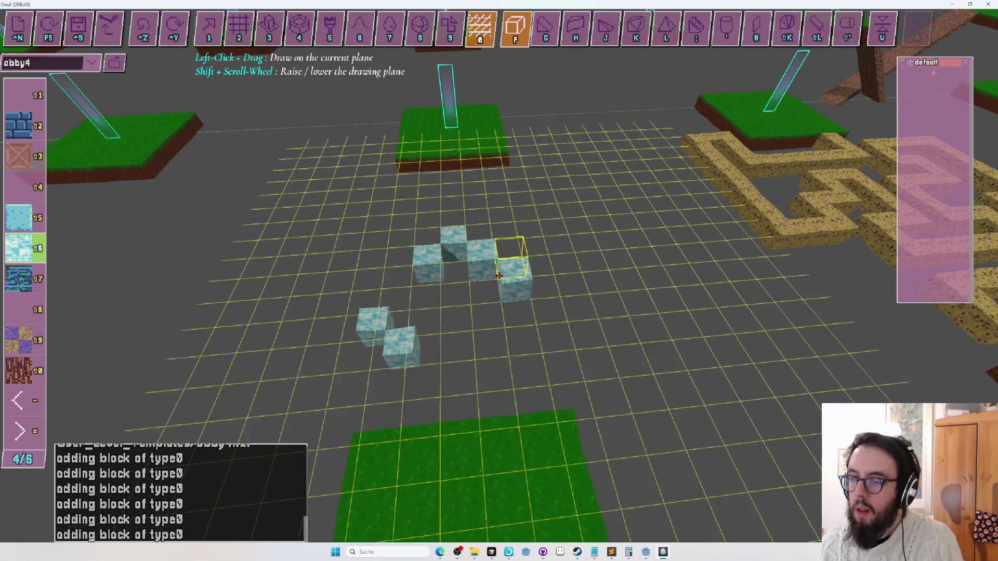
- Orbit around the ice cluster and place another block forming a two-block row
{"action": "key", "text": "q"}
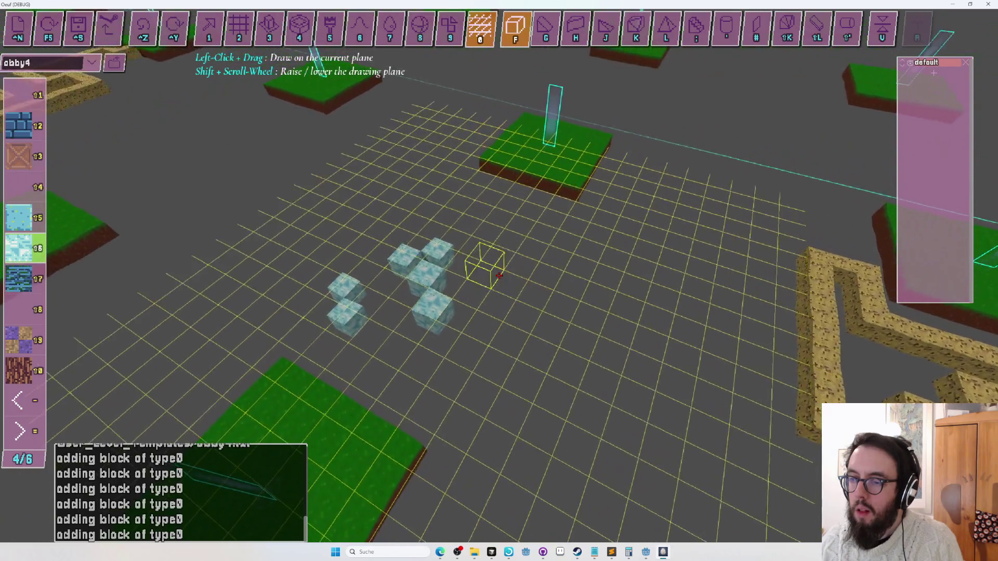
{"action": "key", "text": "q"}
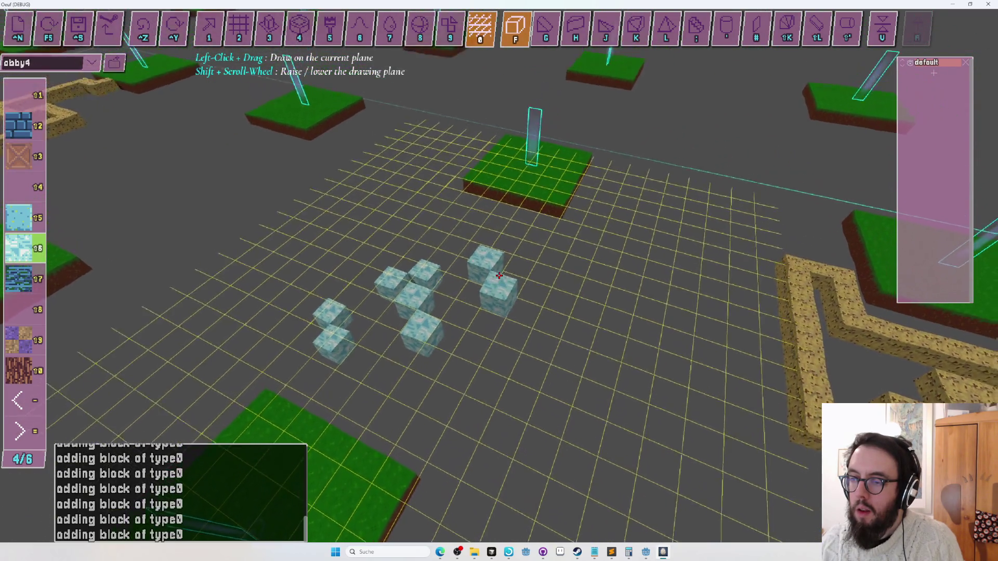
{"action": "key", "text": "q"}
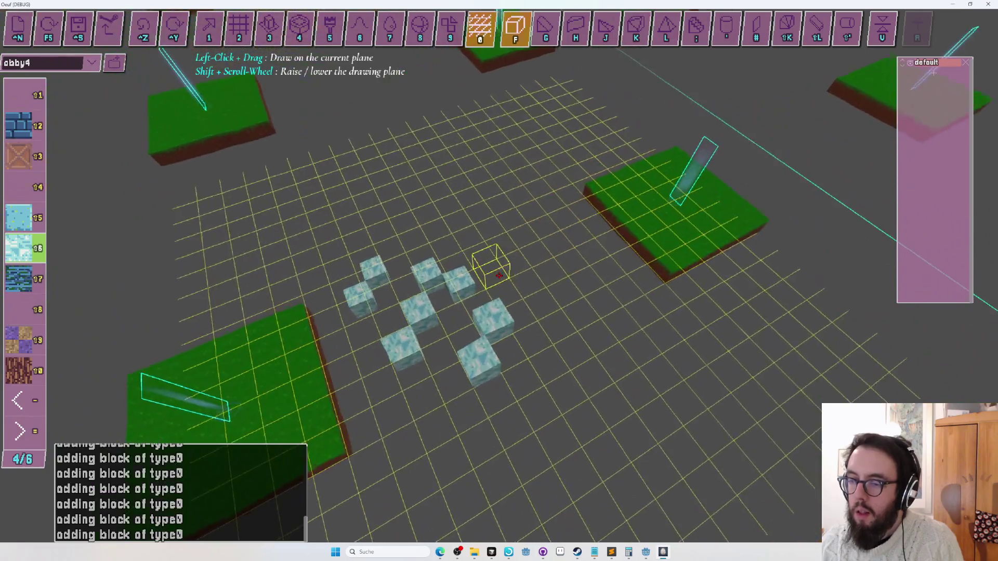
{"action": "key", "text": "q"}
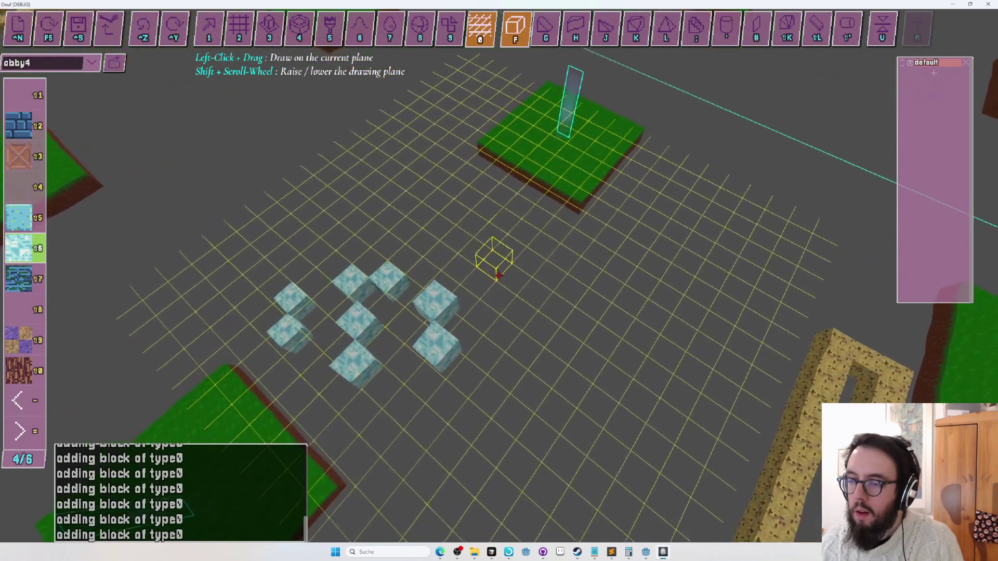
{"action": "key", "text": "q"}
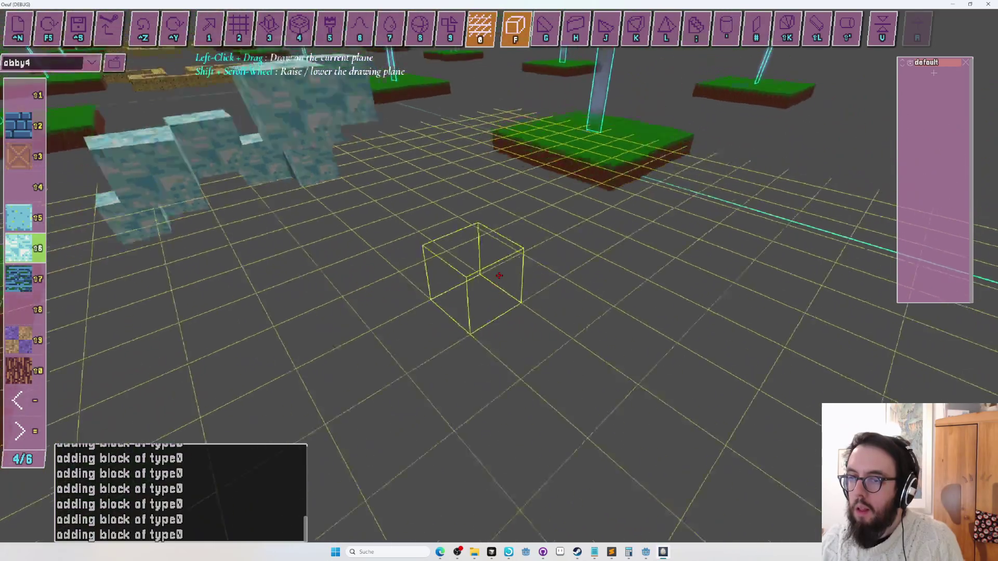
{"action": "key", "text": "q"}
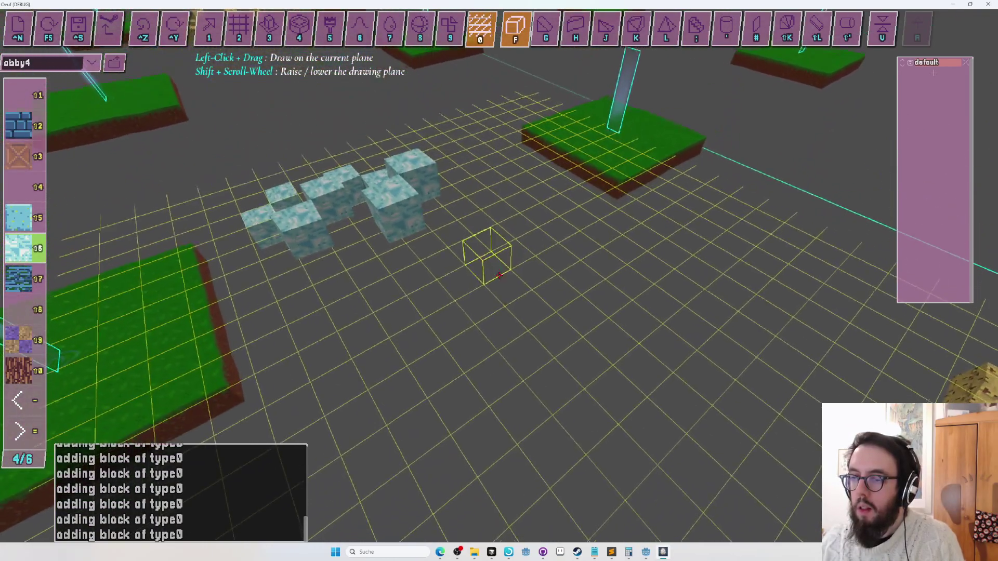
{"action": "left_click", "coordinate": [498, 275]}
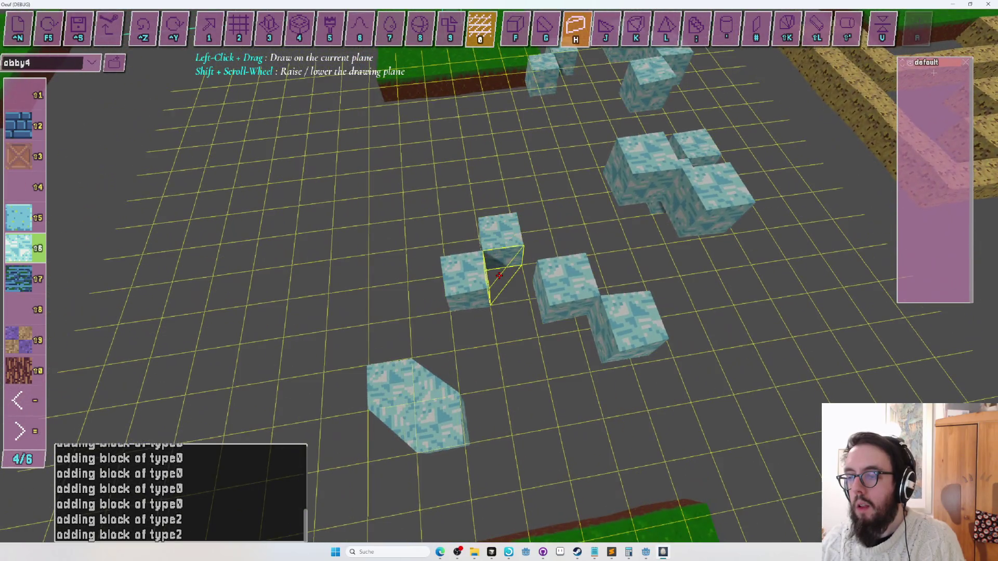
- Reshape three ice cubes into chamfered slopes
{"action": "left_click", "coordinate": [499, 275]}
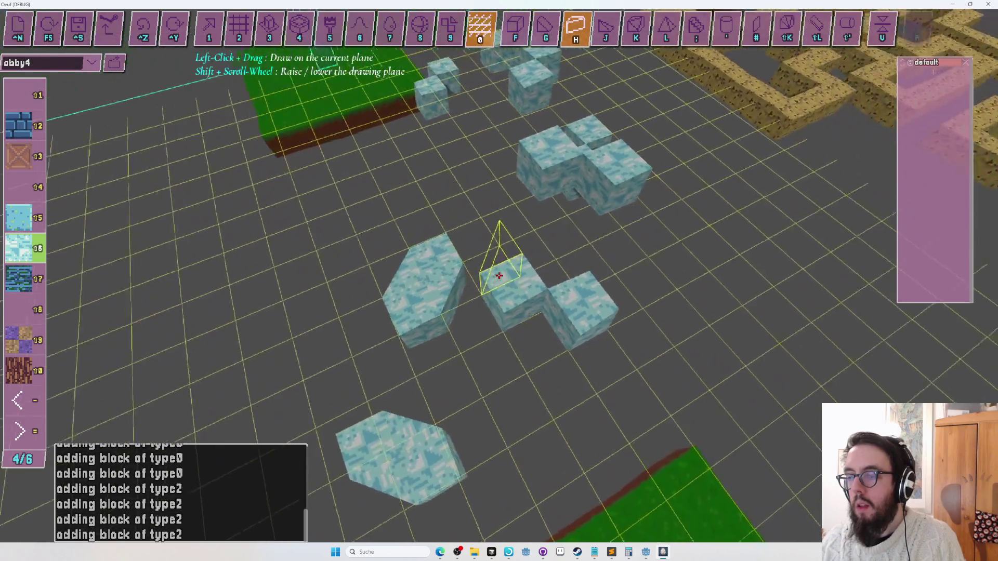
{"action": "left_click", "coordinate": [499, 276]}
{"action": "left_click", "coordinate": [499, 275]}
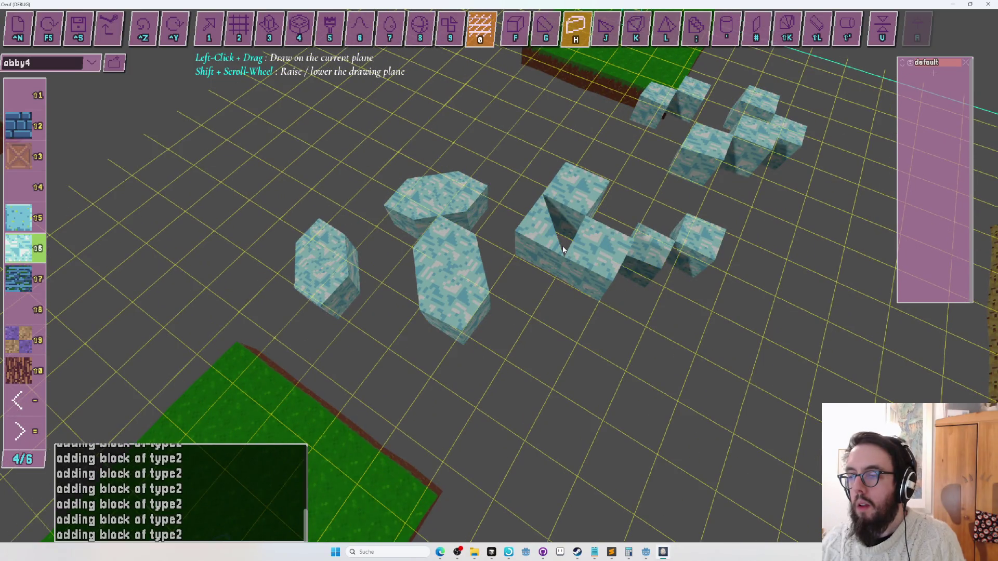
- Merge cube pairs into rounded and L-shaped chamfered blocks, then save obby4
{"action": "left_click", "coordinate": [546, 242]}
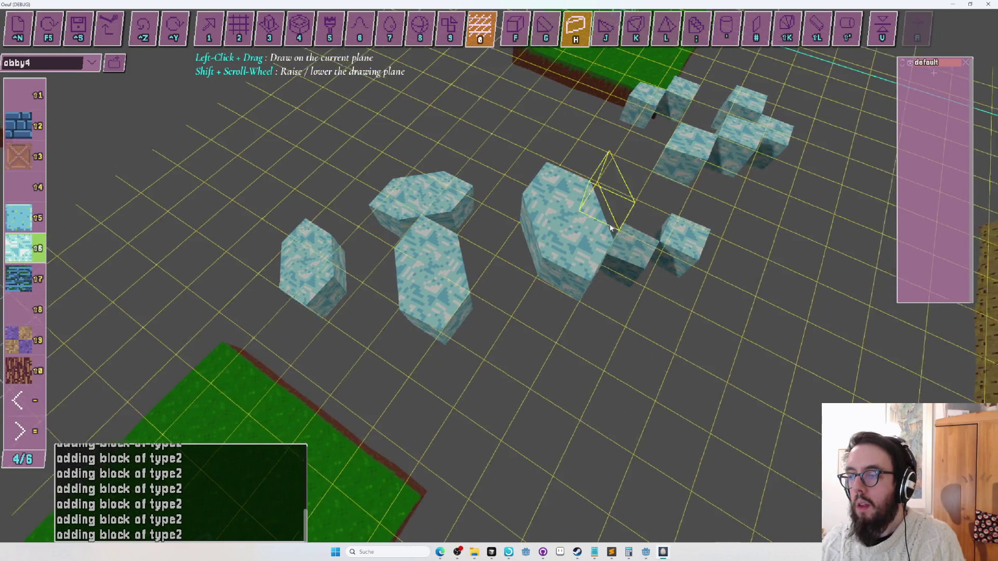
{"action": "left_click", "coordinate": [540, 263]}
{"action": "left_click", "coordinate": [543, 228]}
{"action": "left_click", "coordinate": [614, 174]}
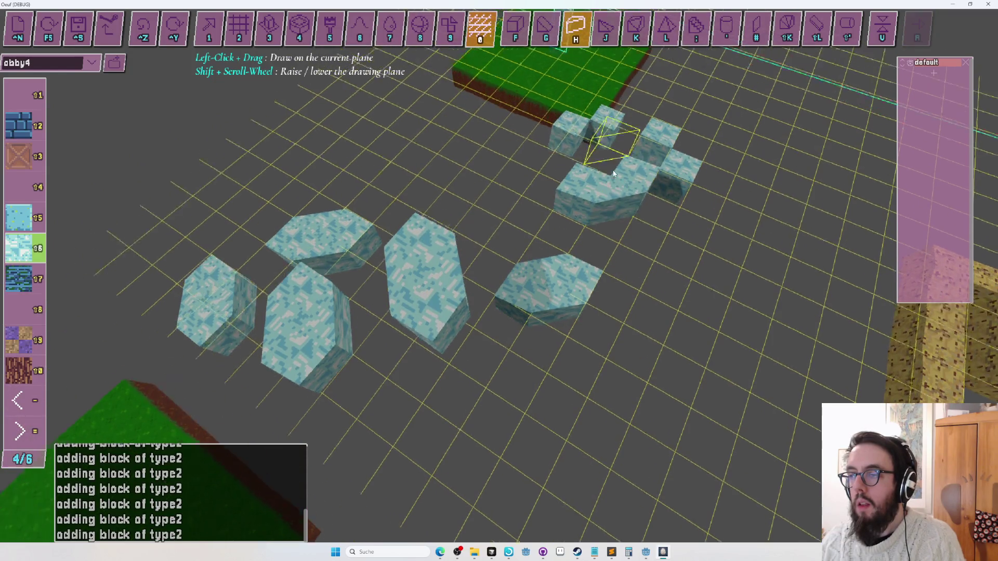
{"action": "scroll", "coordinate": [648, 281], "scroll_direction": "down", "scroll_amount": 1}
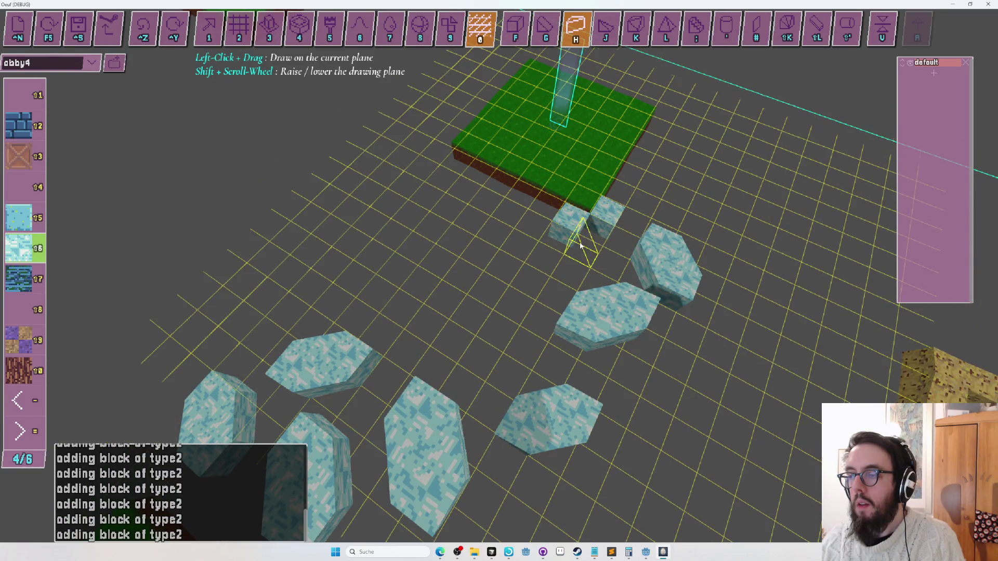
{"action": "scroll", "coordinate": [584, 245], "scroll_direction": "up", "scroll_amount": 1}
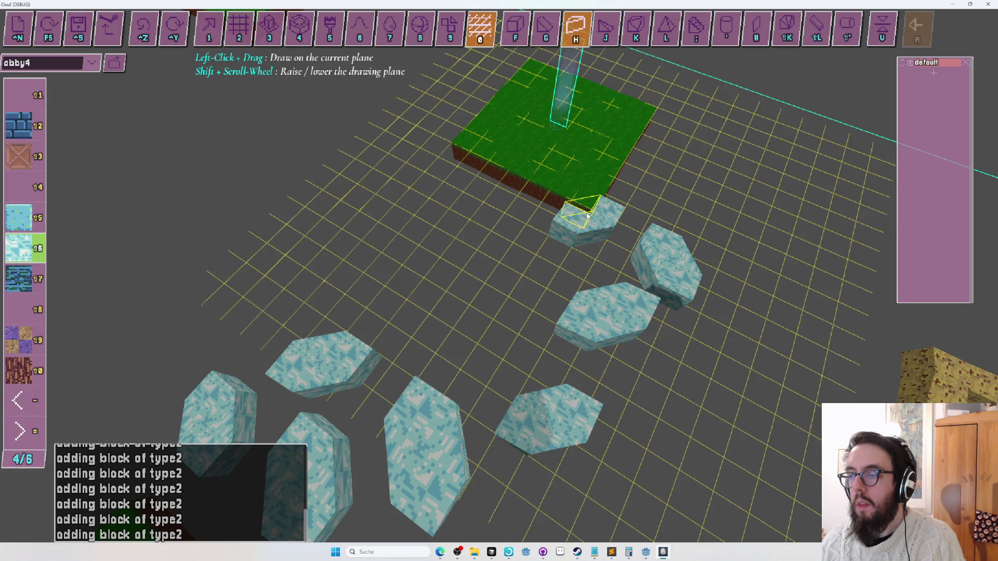
{"action": "key", "text": "ctrl+s"}
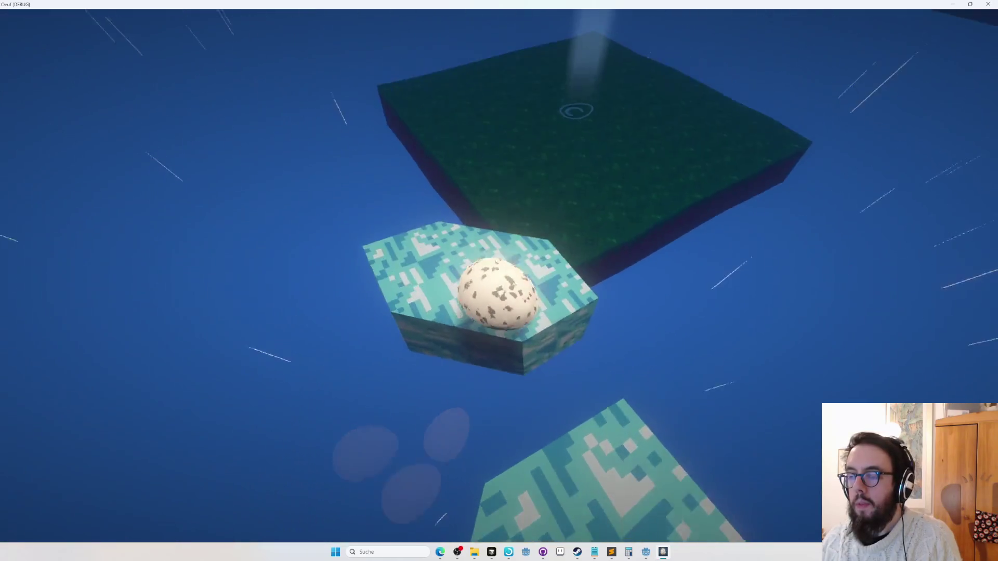
- Leave the ice-slab playtest and return to the editor
{"action": "key", "text": "Escape"}
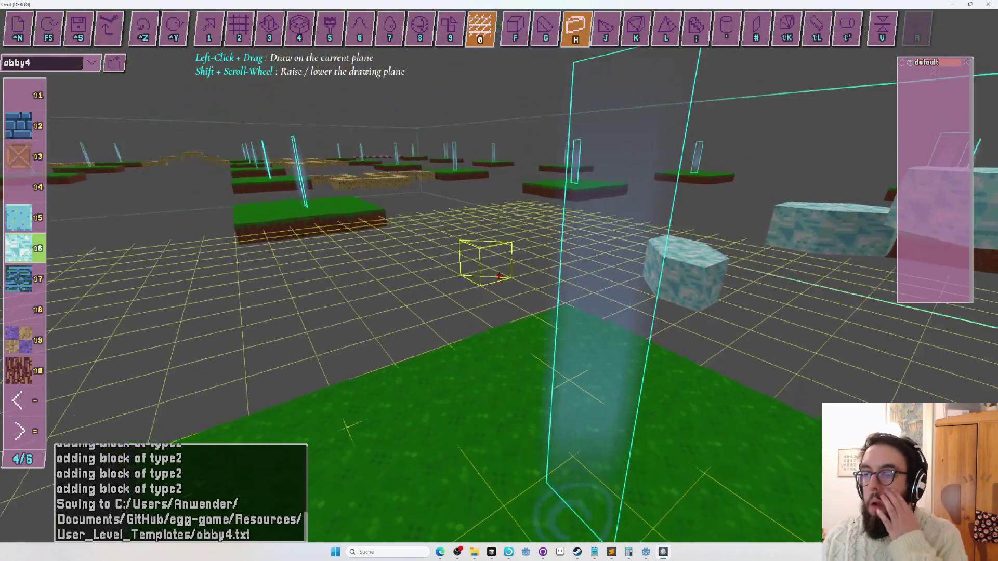
- Save obby4 and pull back to a wide view of the level
{"action": "key", "text": "ctrl+s"}
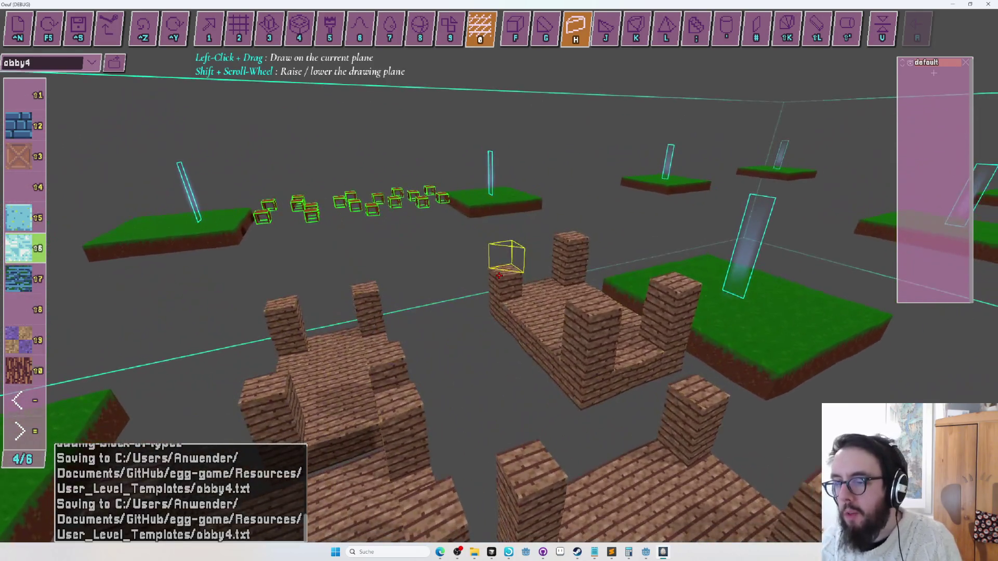
- Make brick tile 18 the material and switch to the single-block placing tool
{"action": "key", "text": "f"}
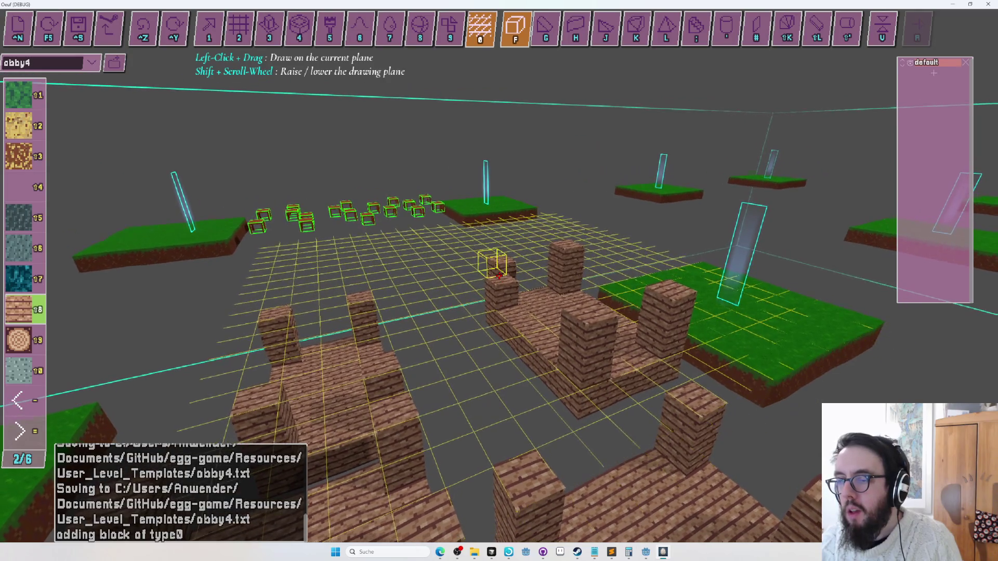
{"action": "left_click", "coordinate": [498, 275]}
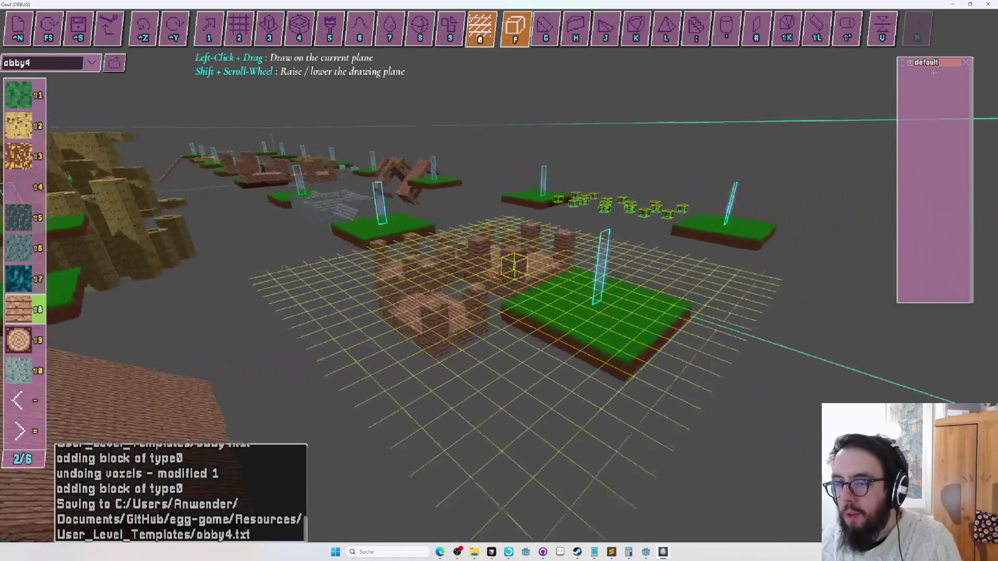
{"action": "key", "text": "w"}
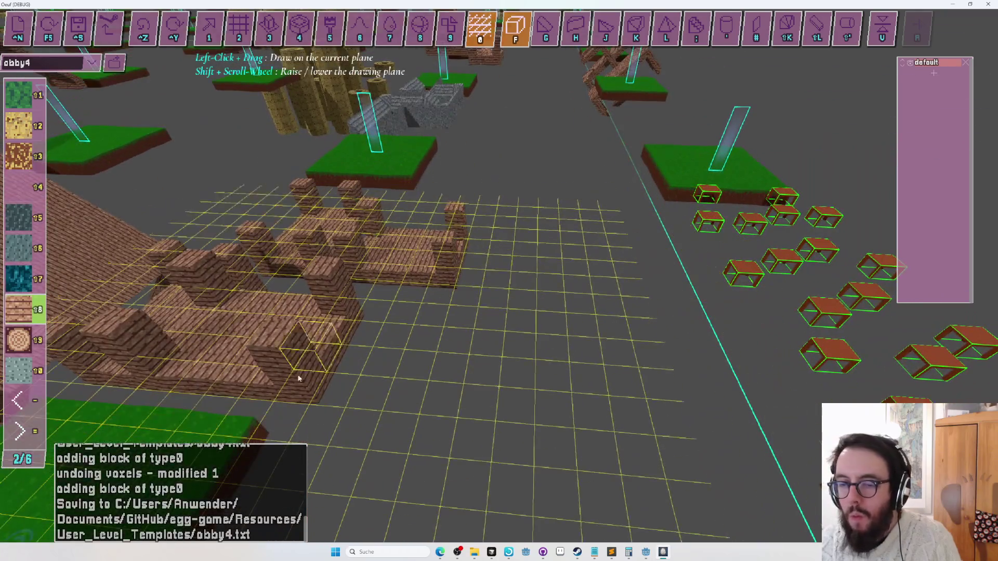
{"action": "key", "text": "1"}
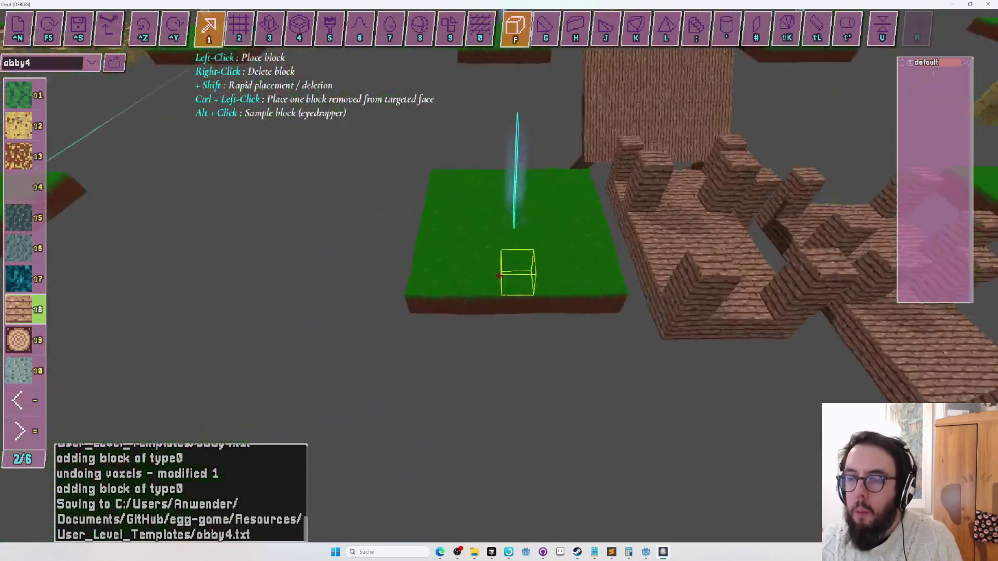
- Fly the camera among the brick structures and start a playtest with the egg
{"action": "key", "text": "w"}
{"action": "key", "text": "w"}
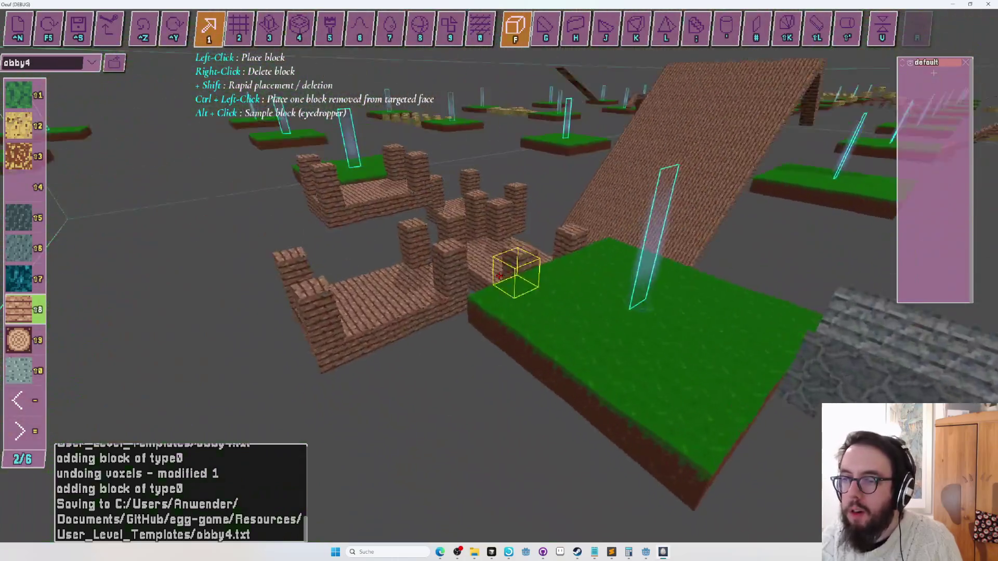
{"action": "key", "text": "w"}
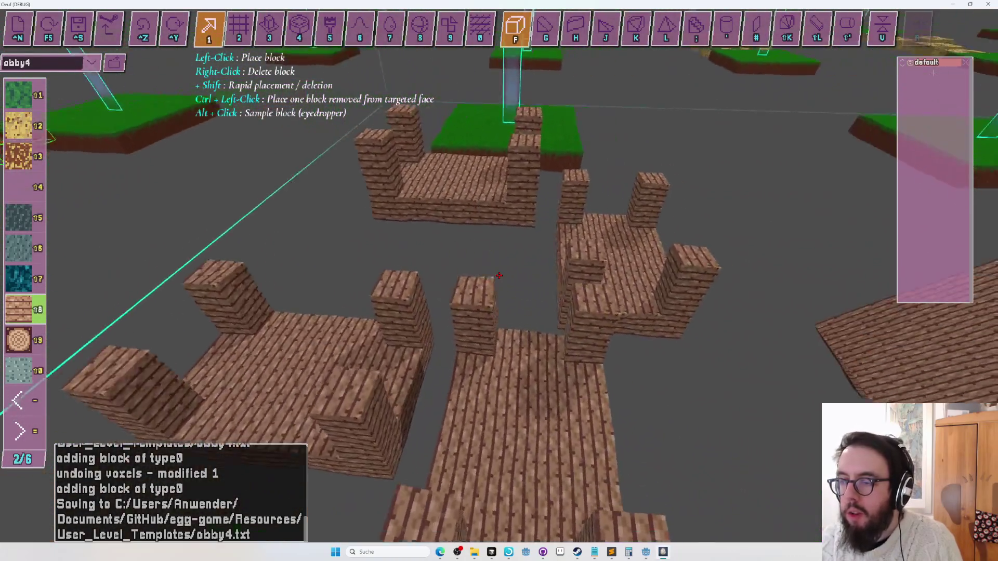
{"action": "key", "text": "w"}
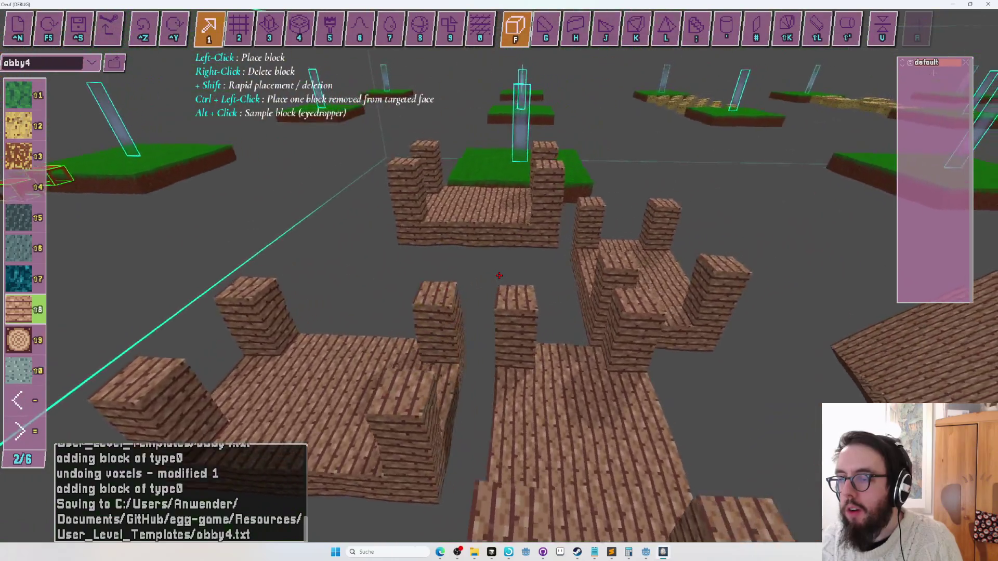
{"action": "key", "text": "w"}
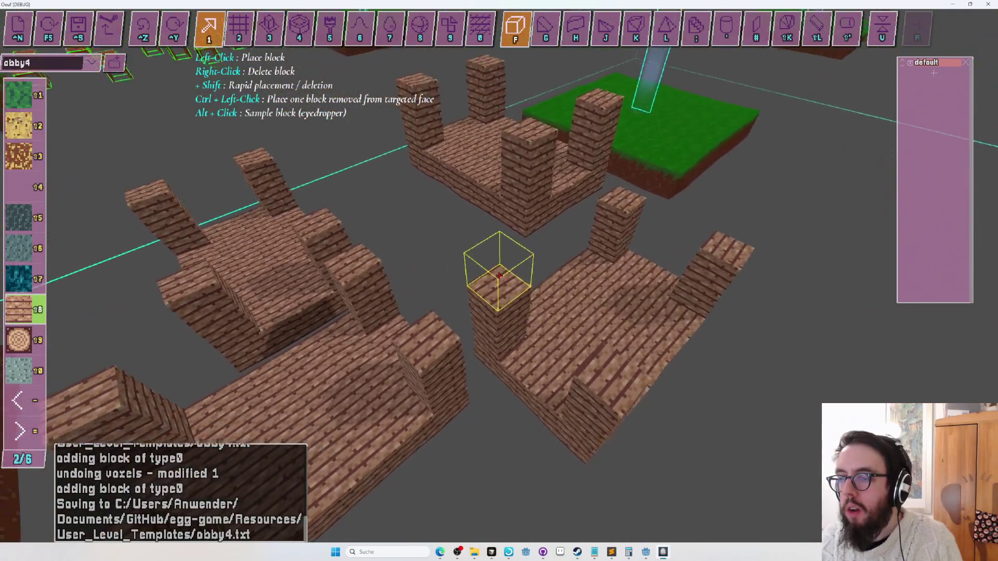
{"action": "key", "text": "s"}
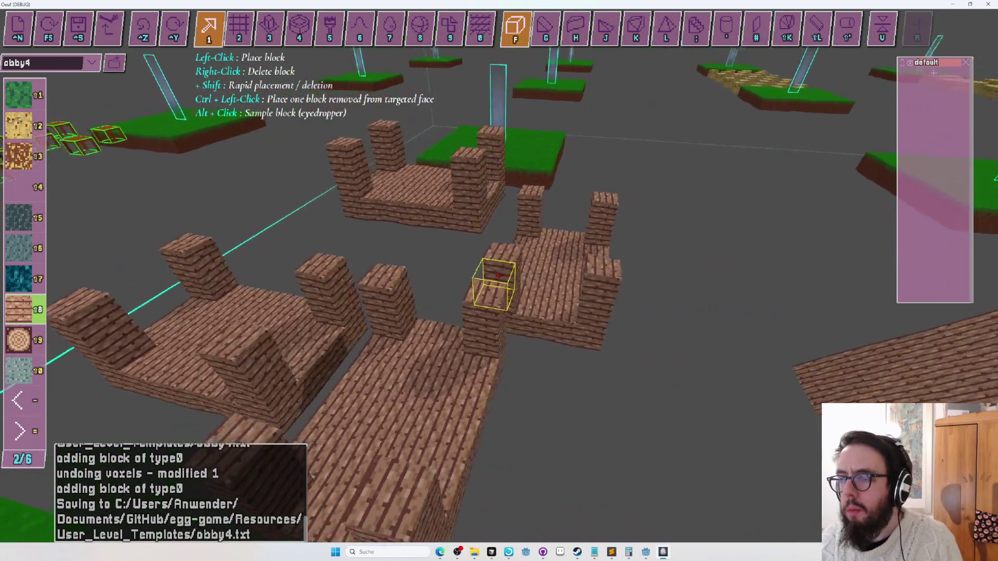
{"action": "key", "text": "F5"}
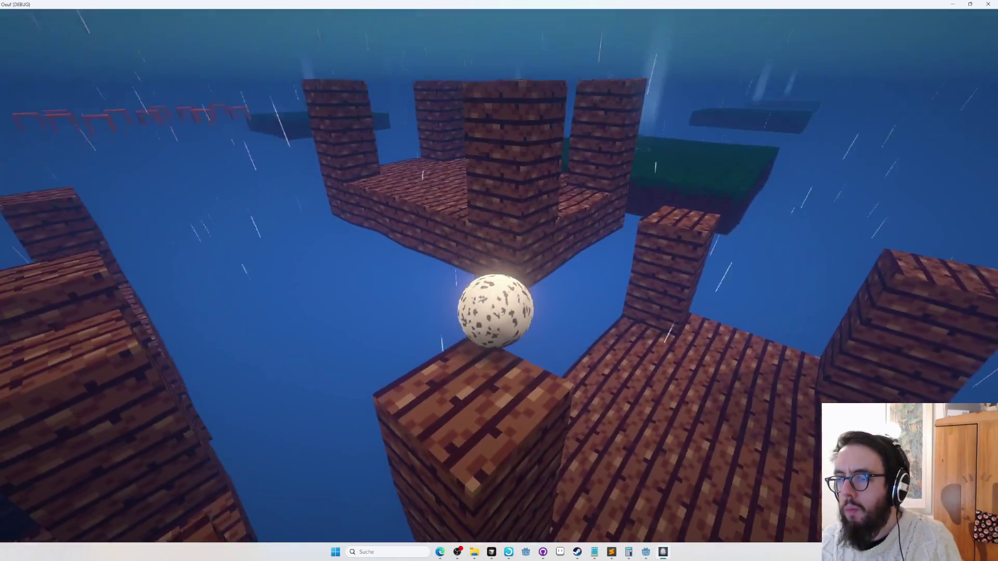
- End the playtest on the brick pillars and return to editing
{"action": "key", "text": "F5"}
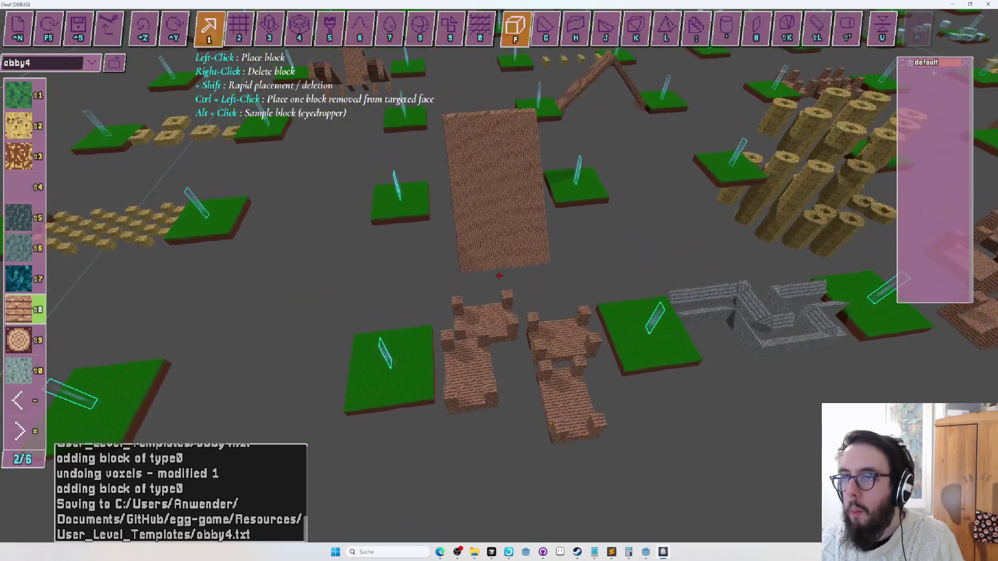
- Assign both brown brick structures to a new layer named 'layer'
{"action": "key", "text": "Tab"}
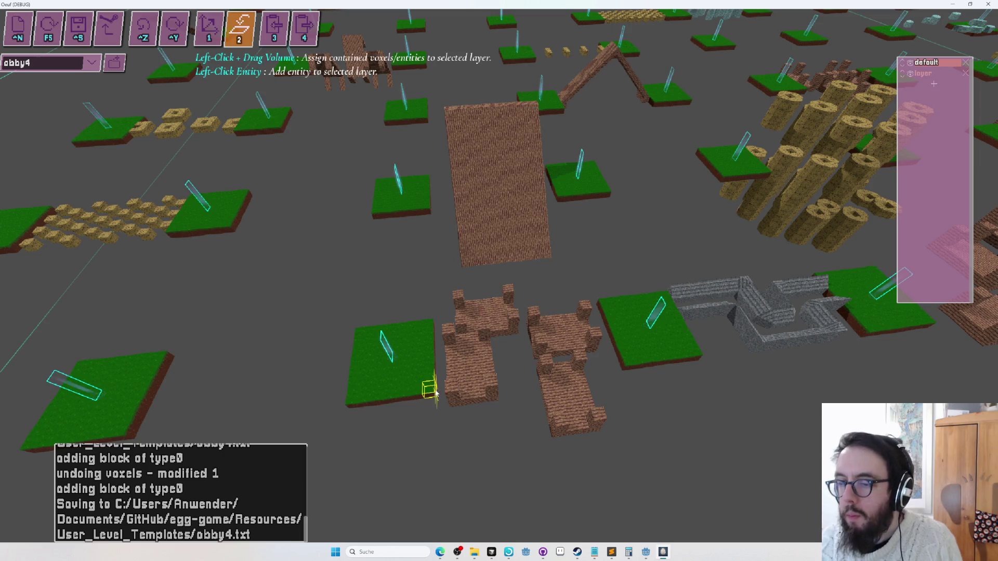
{"action": "left_click_drag", "start_coordinate": [582, 260], "coordinate": [556, 416]}
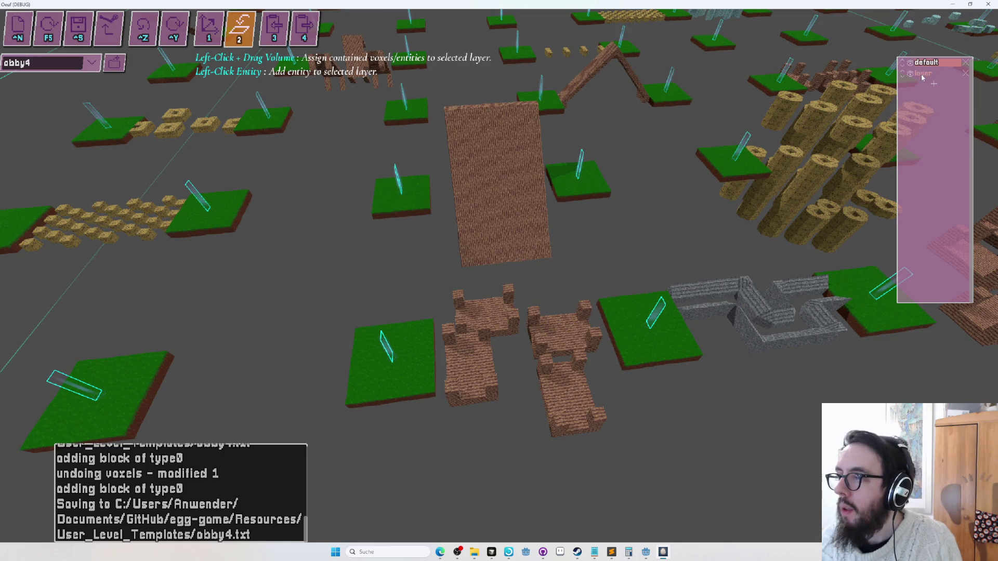
{"action": "left_click_drag", "start_coordinate": [585, 261], "coordinate": [560, 406]}
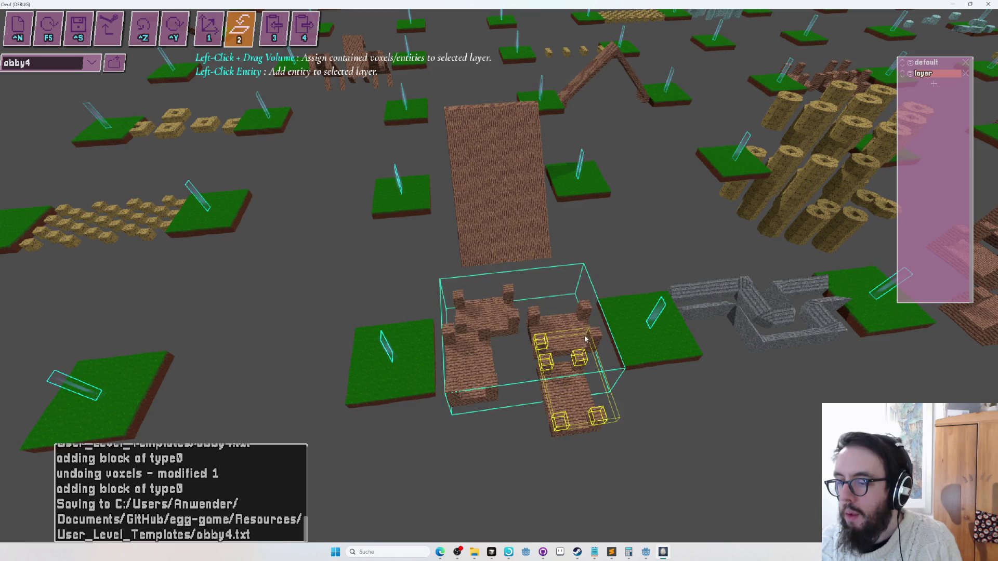
- Slide the brick layer along its blue axis with the layer-move tool
{"action": "key", "text": "w"}
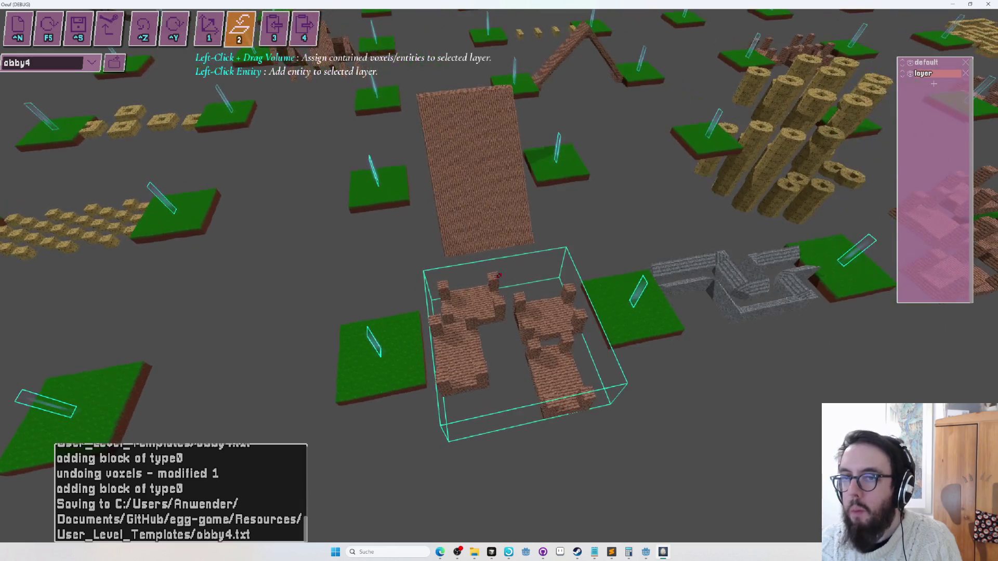
{"action": "key", "text": "1"}
{"action": "mouse_move", "coordinate": [485, 313]}
{"action": "left_mouse_down"}
{"action": "mouse_move", "coordinate": [482, 297]}
{"action": "mouse_move", "coordinate": [449, 275]}
{"action": "mouse_move", "coordinate": [404, 266]}
{"action": "mouse_move", "coordinate": [418, 217]}
{"action": "mouse_move", "coordinate": [440, 208]}
{"action": "mouse_move", "coordinate": [417, 200]}
{"action": "left_mouse_up"}
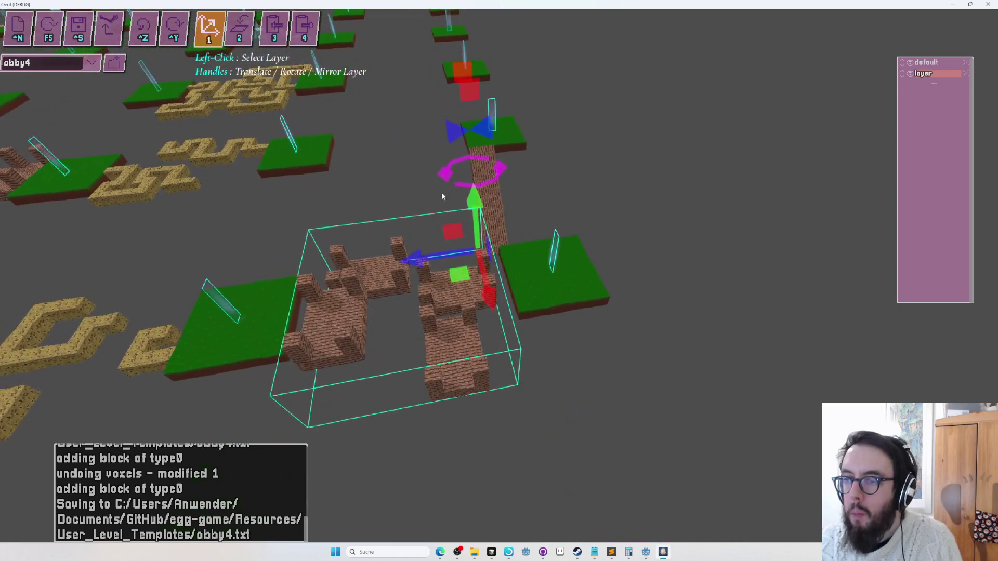
- Move the brown brick layer sideways so it sits beside the sloped ramp platform
{"action": "key", "text": "a"}
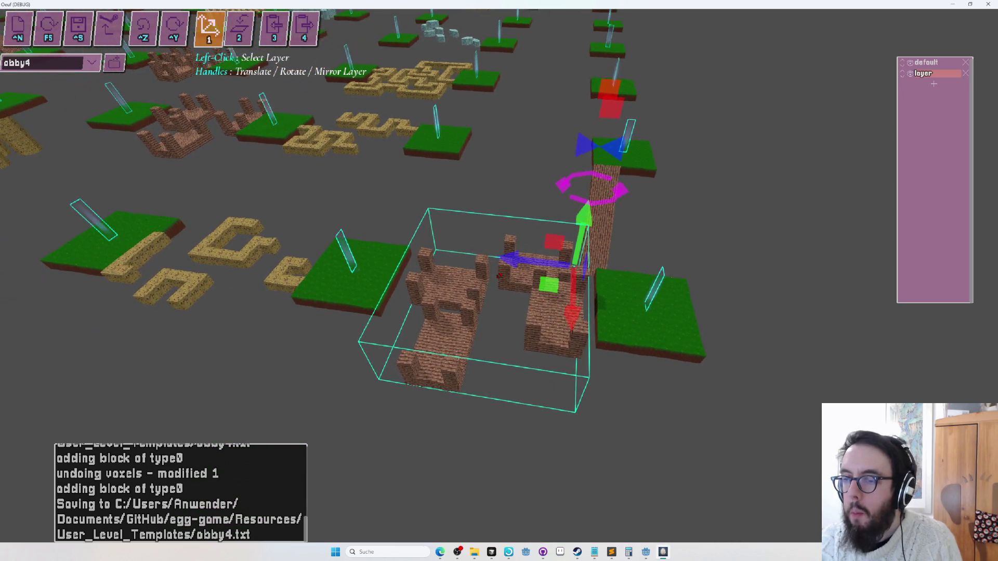
{"action": "key", "text": "w"}
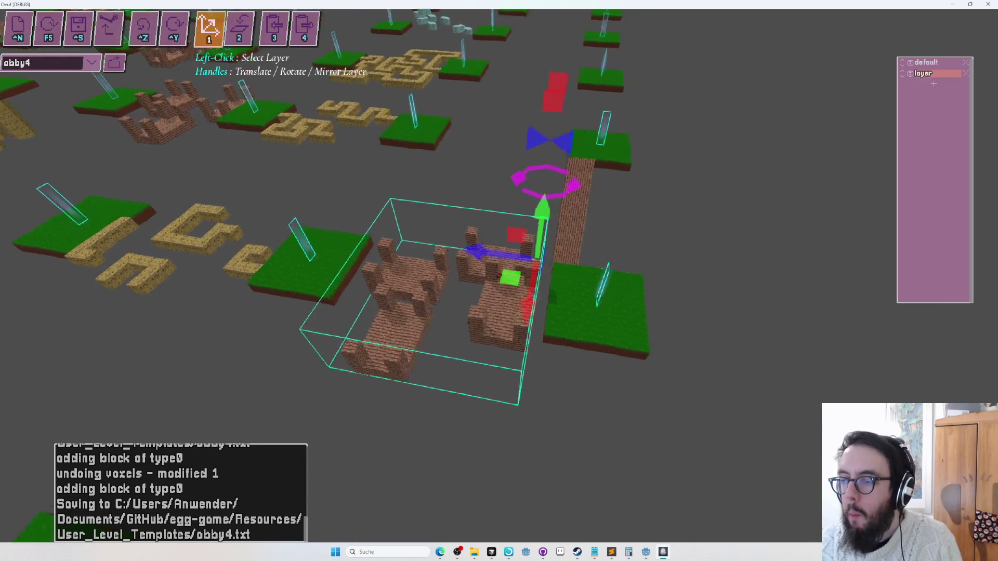
{"action": "key", "text": "w"}
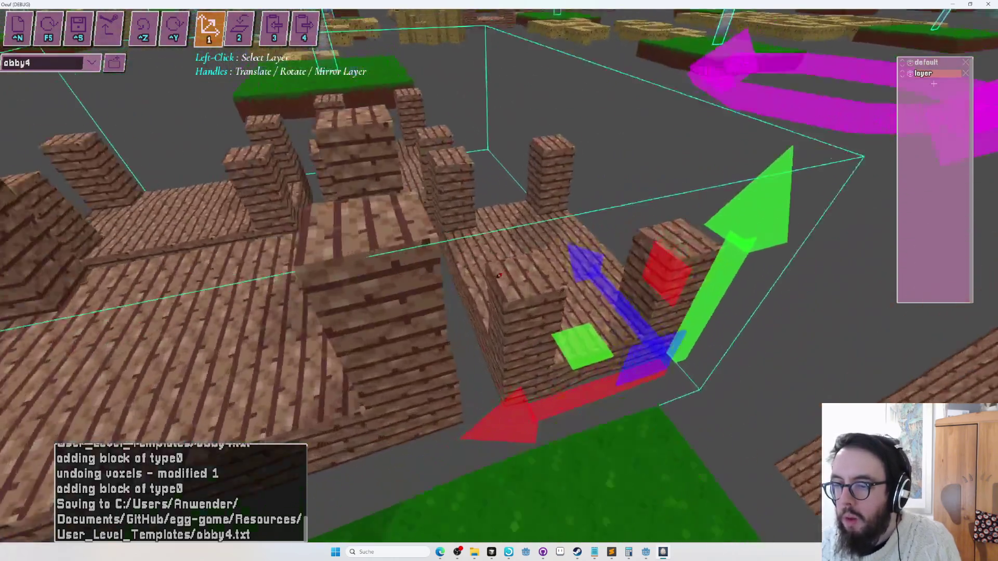
{"action": "key", "text": "s"}
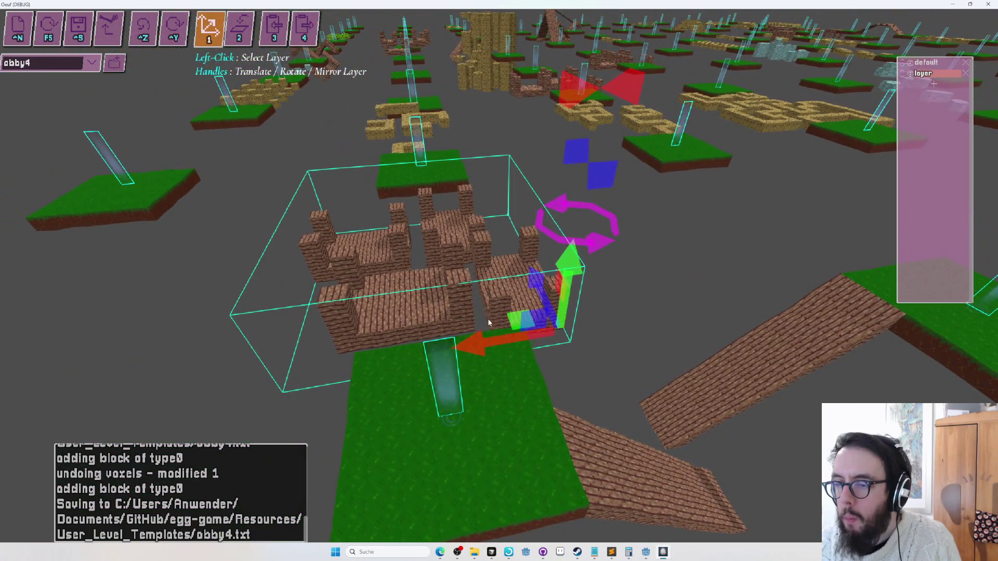
{"action": "mouse_move", "coordinate": [483, 347]}
{"action": "left_mouse_down"}
{"action": "mouse_move", "coordinate": [556, 346]}
{"action": "mouse_move", "coordinate": [525, 354]}
{"action": "left_mouse_up"}
{"action": "key", "text": "w"}
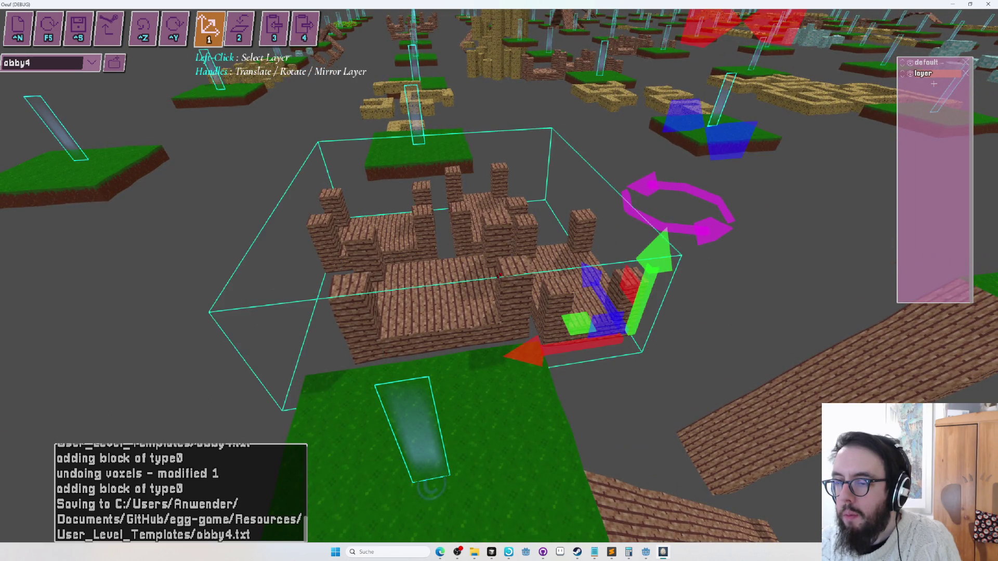
{"action": "key", "text": "w"}
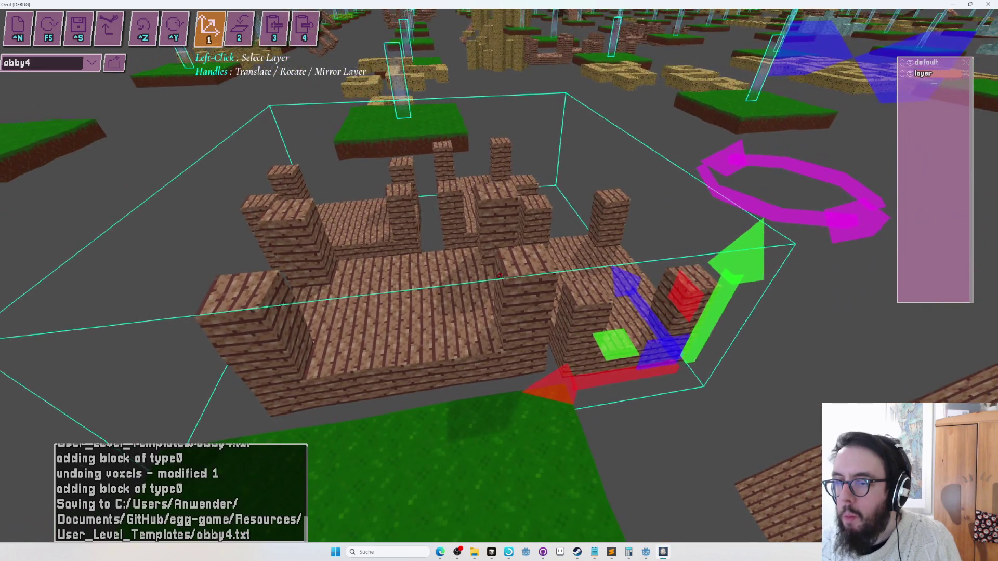
{"action": "key", "text": "s"}
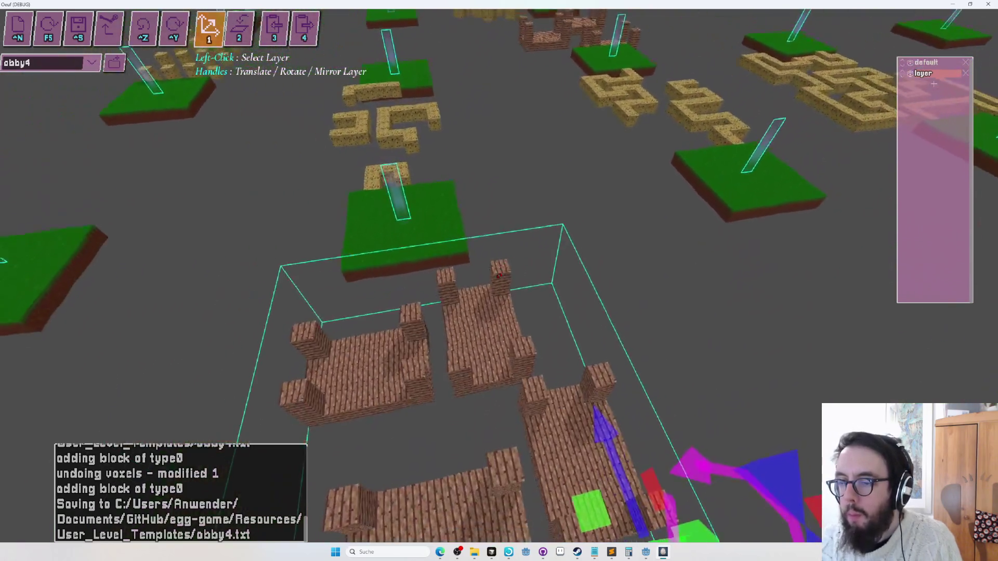
{"action": "key", "text": "s"}
{"action": "key", "text": "s"}
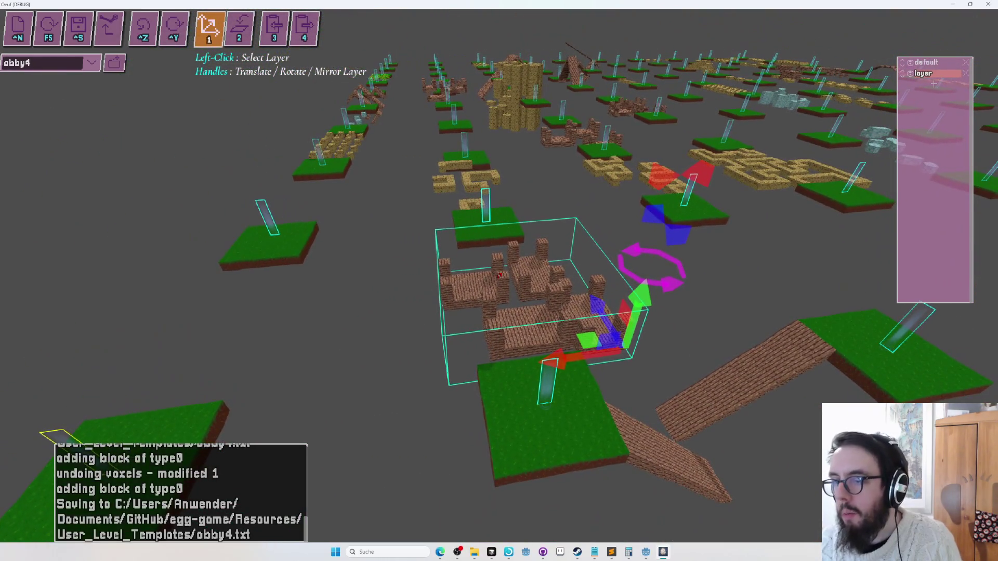
- Assign the brick structures back to the default layer
{"action": "key", "text": "2"}
{"action": "left_click", "coordinate": [919, 62]}
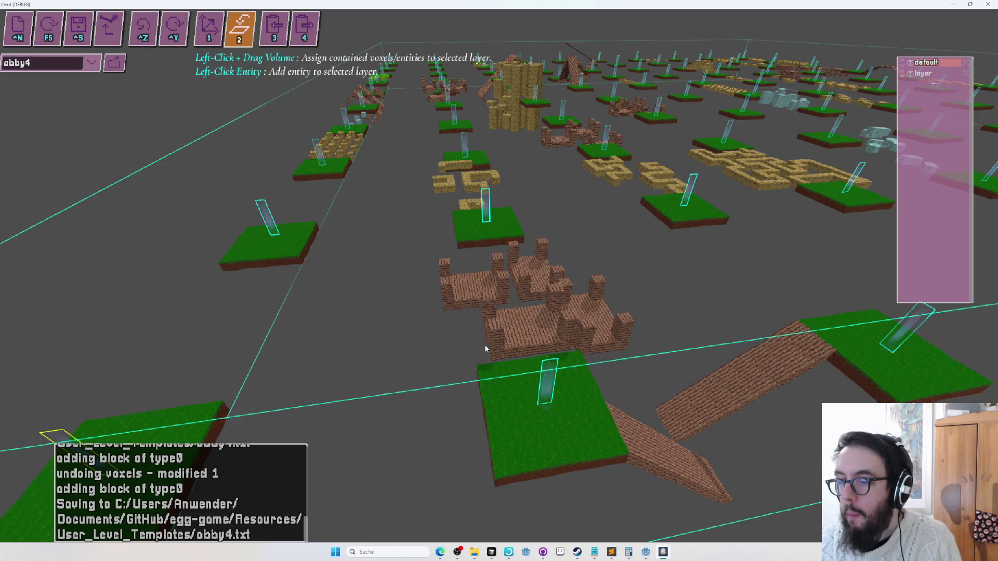
{"action": "left_click_drag", "start_coordinate": [667, 341], "coordinate": [682, 472]}
{"action": "key", "text": "s"}
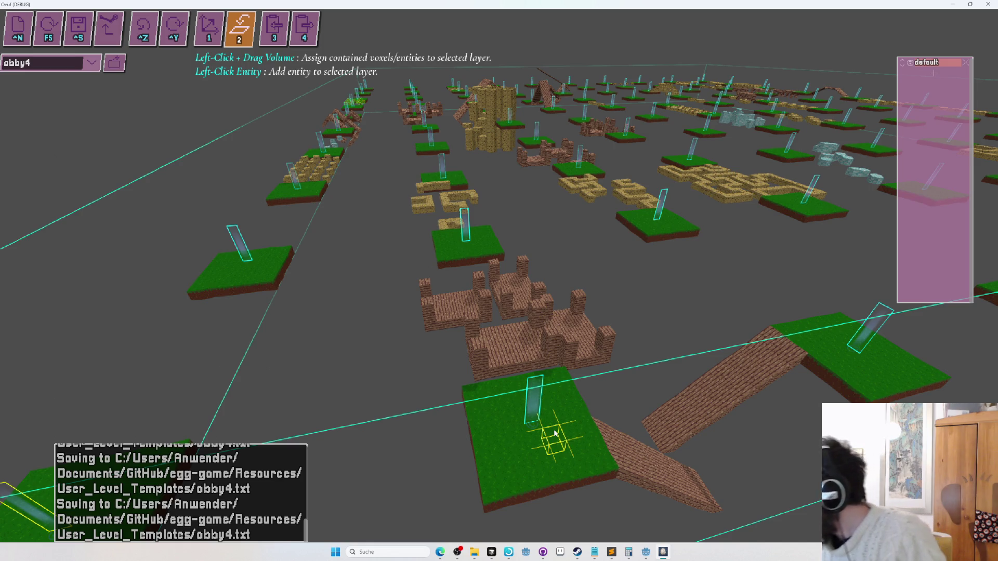
{"action": "key", "text": "alt+Tab"}
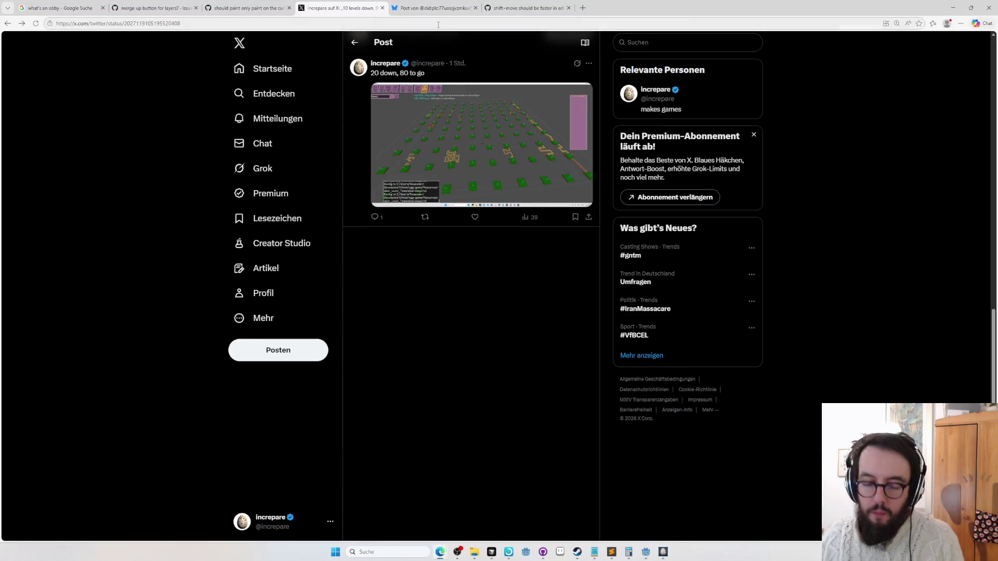
- Open the Keymailer campaign page in a new tab and go to the Oeuf product
{"action": "key", "text": "ctrl+t"}
{"action": "type", "text": "camp"}
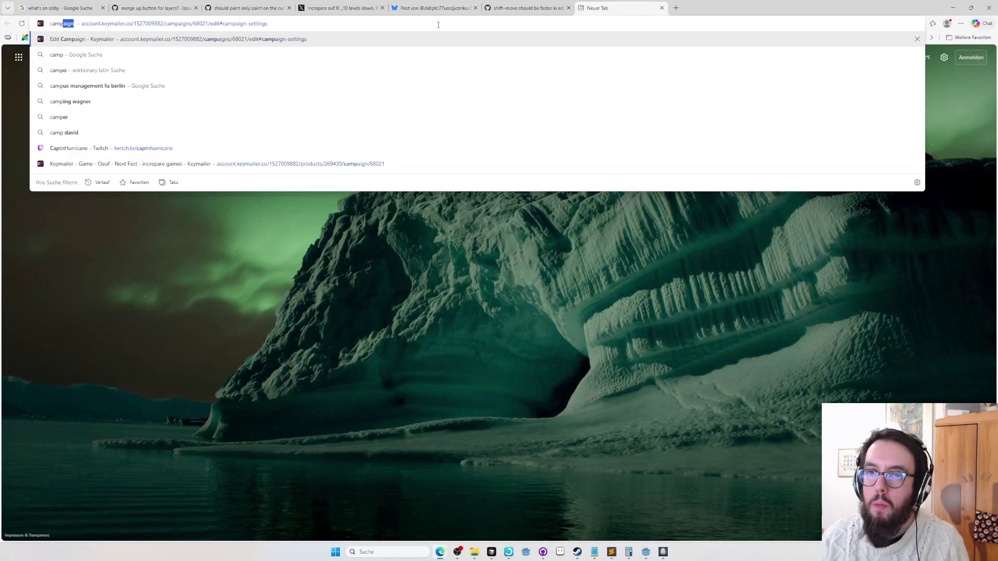
{"action": "key", "text": "Return"}
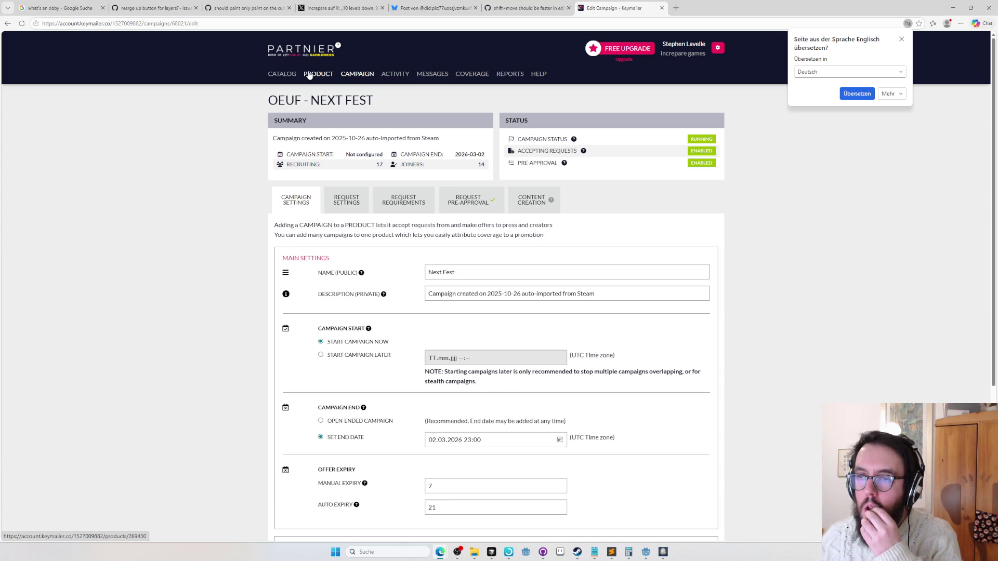
{"action": "left_click", "coordinate": [310, 75]}
{"action": "left_click", "coordinate": [350, 76]}
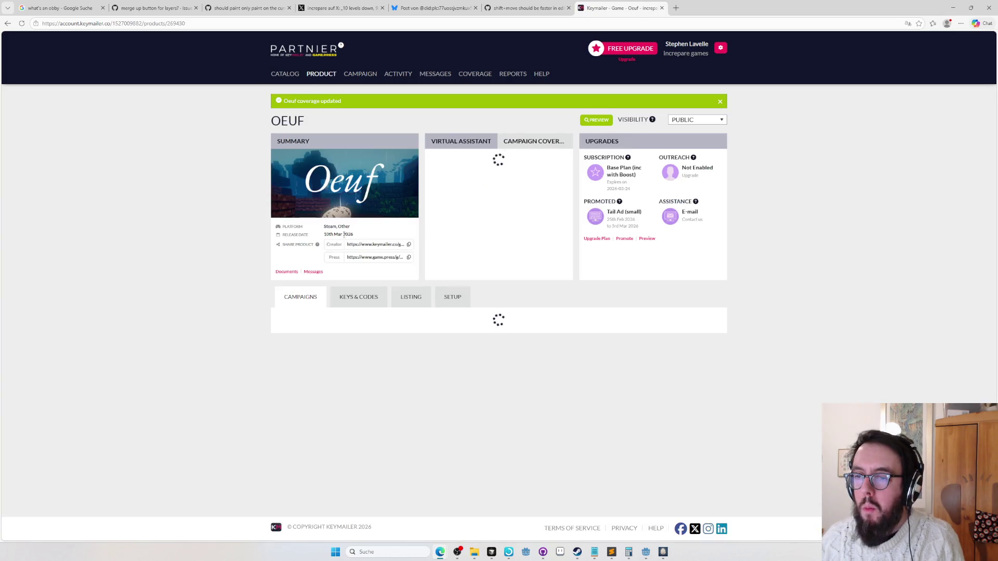
- Check remaining keys (177/178 Steam, 461/477 Other), then return to the X post tab
{"action": "left_click", "coordinate": [370, 292]}
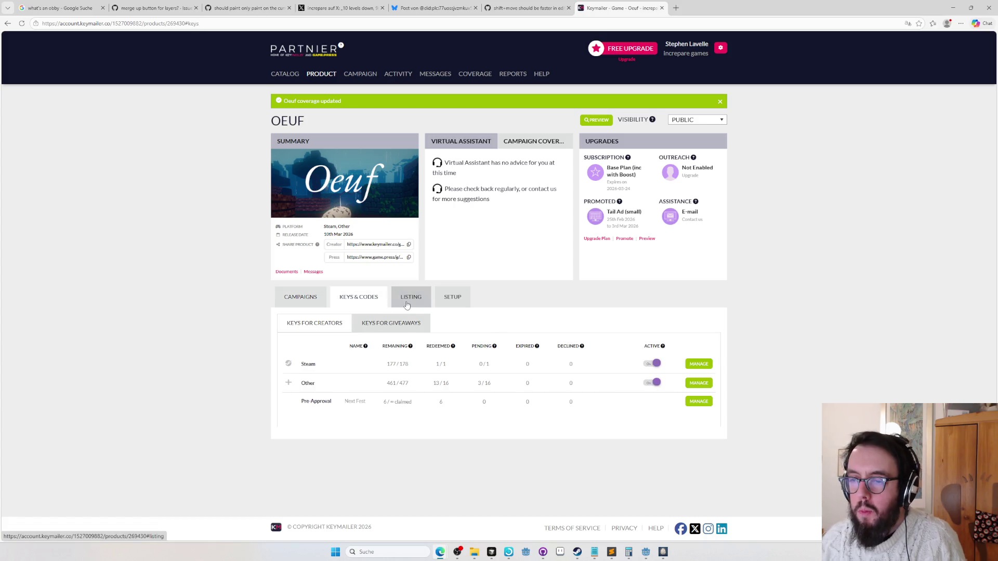
{"action": "left_click", "coordinate": [407, 304]}
{"action": "left_click", "coordinate": [448, 298]}
{"action": "left_click", "coordinate": [354, 300]}
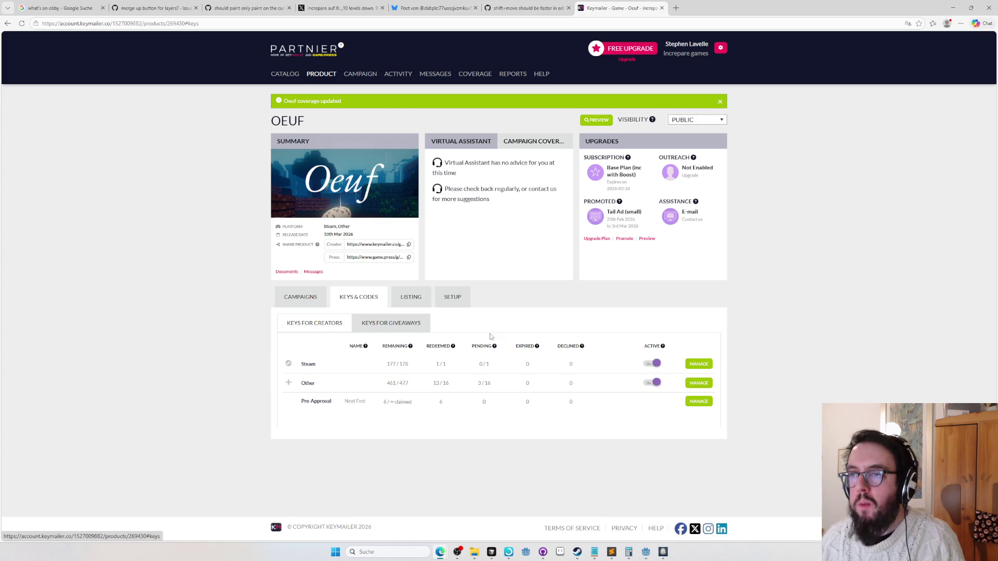
{"action": "key", "text": "ctrl+w"}
{"action": "key", "text": "Escape"}
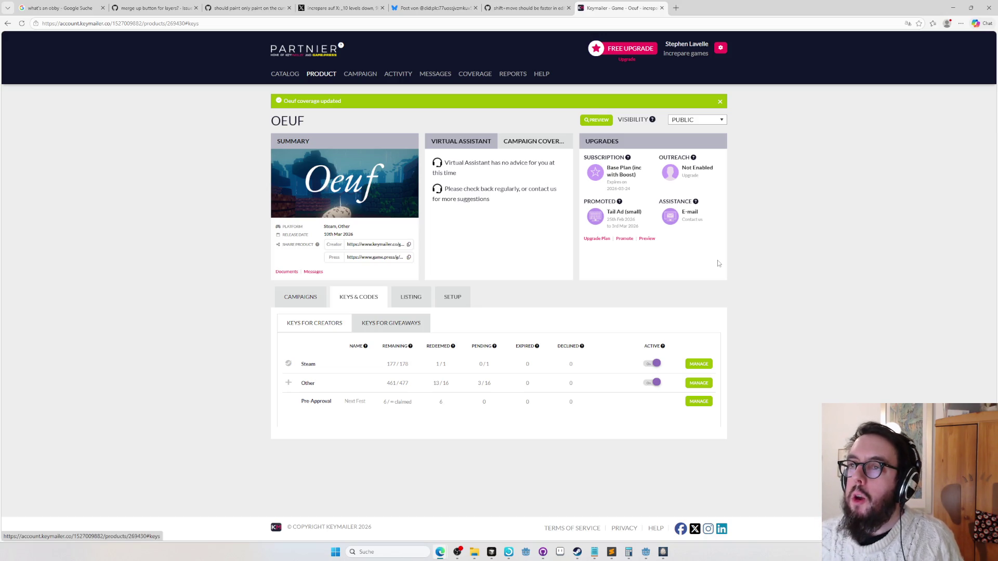
{"action": "left_click", "coordinate": [369, 10]}
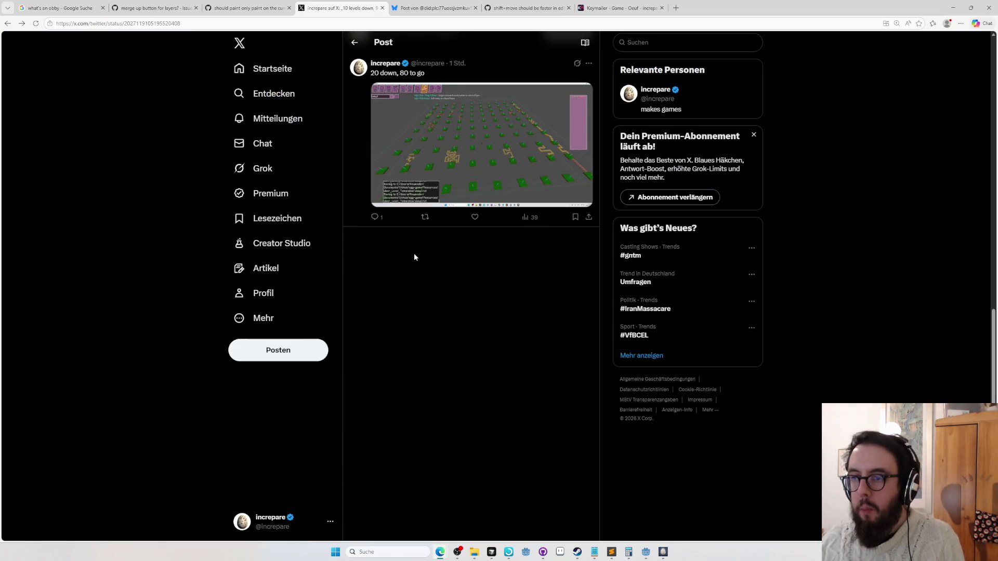
- Switch from the X post back to the Oeuf editor showing obby4
{"action": "key", "text": "alt+Tab"}
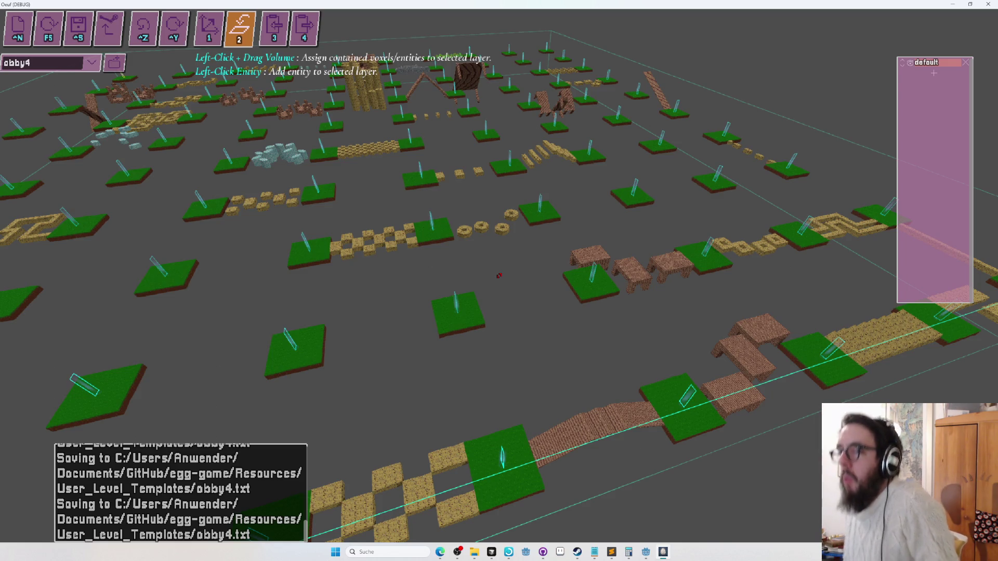
{"action": "scroll", "coordinate": [499, 275], "scroll_direction": "down", "scroll_amount": 5}
{"action": "scroll", "coordinate": [499, 275], "scroll_direction": "up", "scroll_amount": 4}
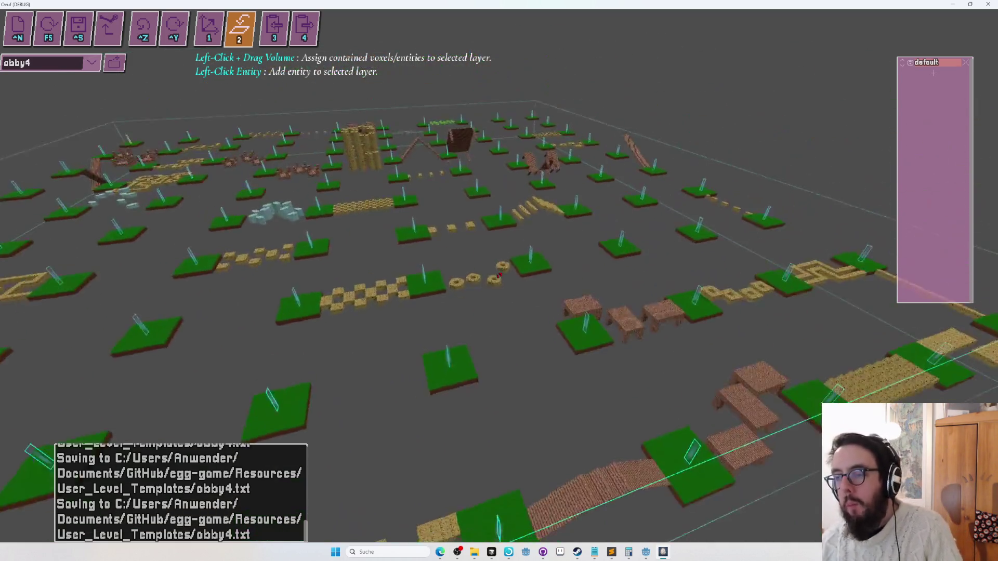
{"action": "key", "text": "Right"}
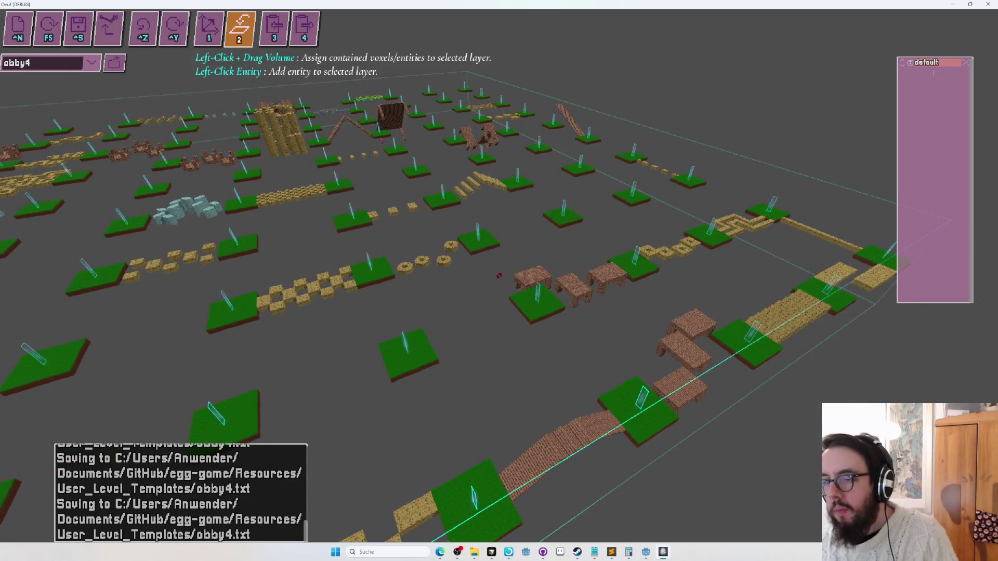
{"action": "key", "text": "Left"}
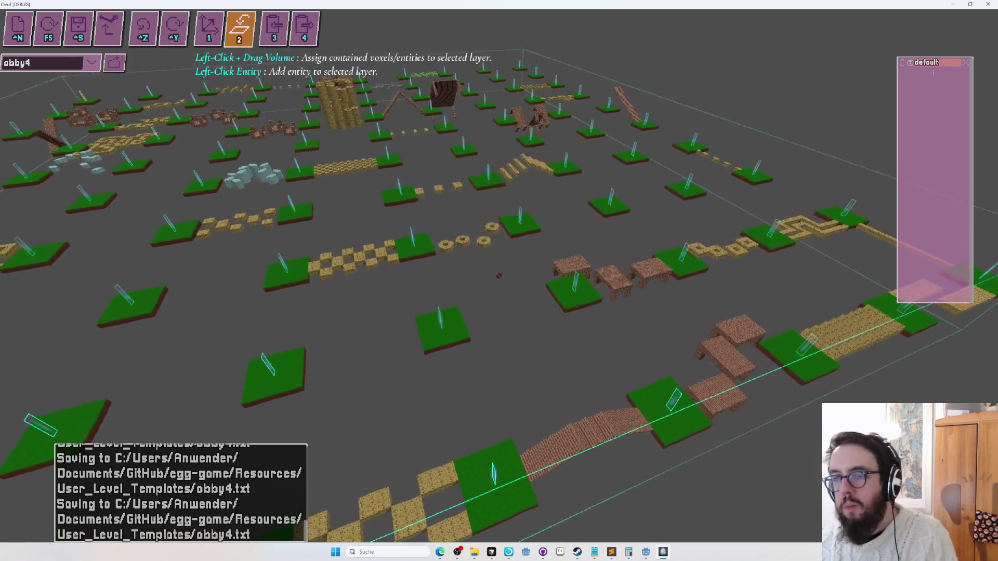
{"action": "key", "text": "alt+Tab"}
{"action": "key", "text": "ctrl+t"}
{"action": "type", "text": "obby roblo"}
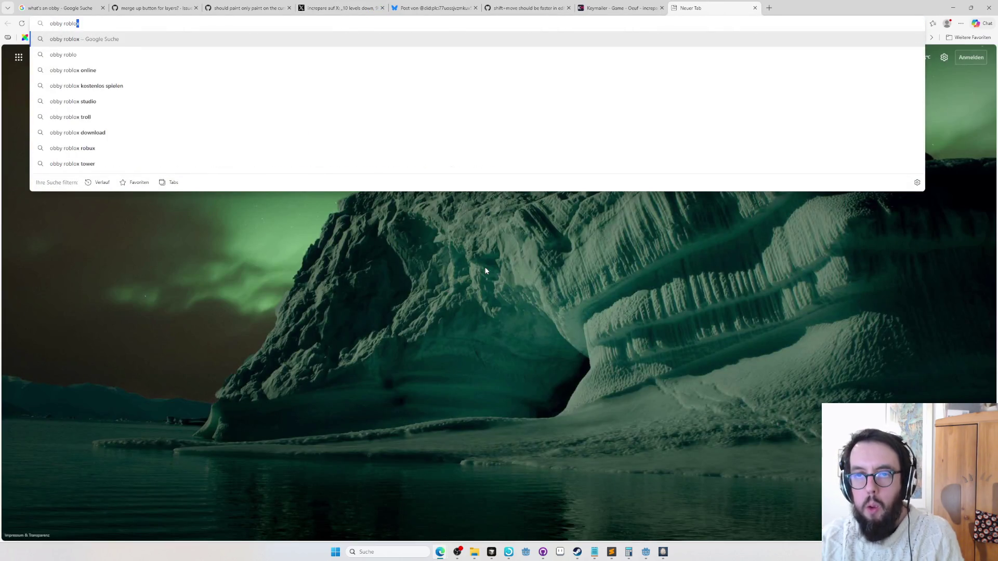
- Browse 'obby roblox' image results, preview 'Really Easy Obby!', then return to Oeuf
{"action": "key", "text": "Return"}
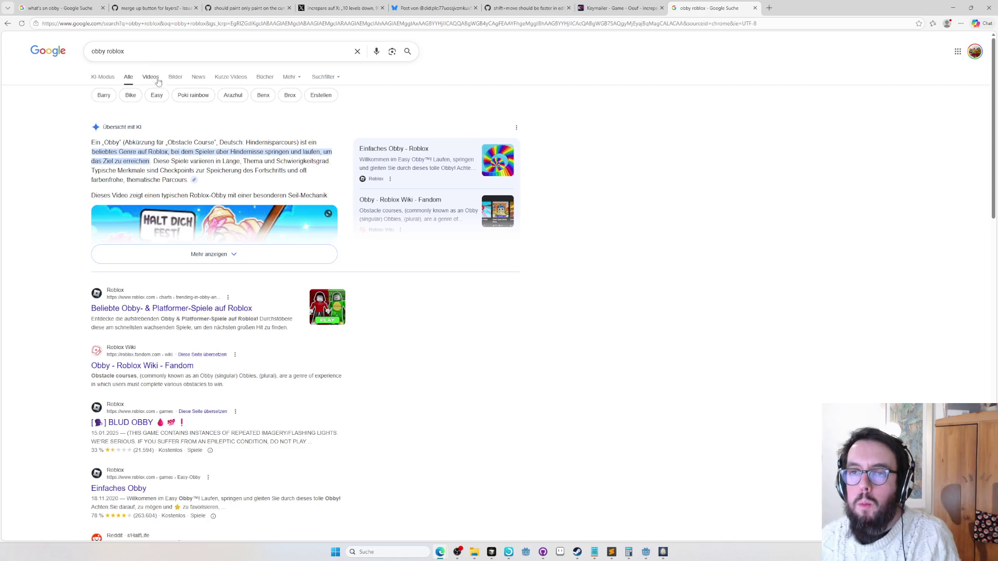
{"action": "left_click", "coordinate": [175, 77]}
{"action": "left_click", "coordinate": [233, 156]}
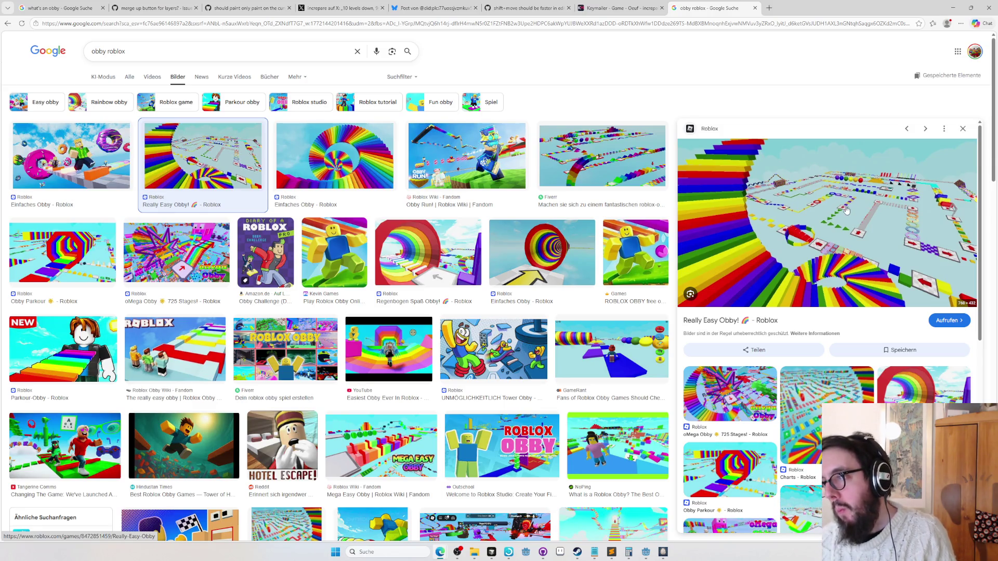
{"action": "key", "text": "alt+Tab"}
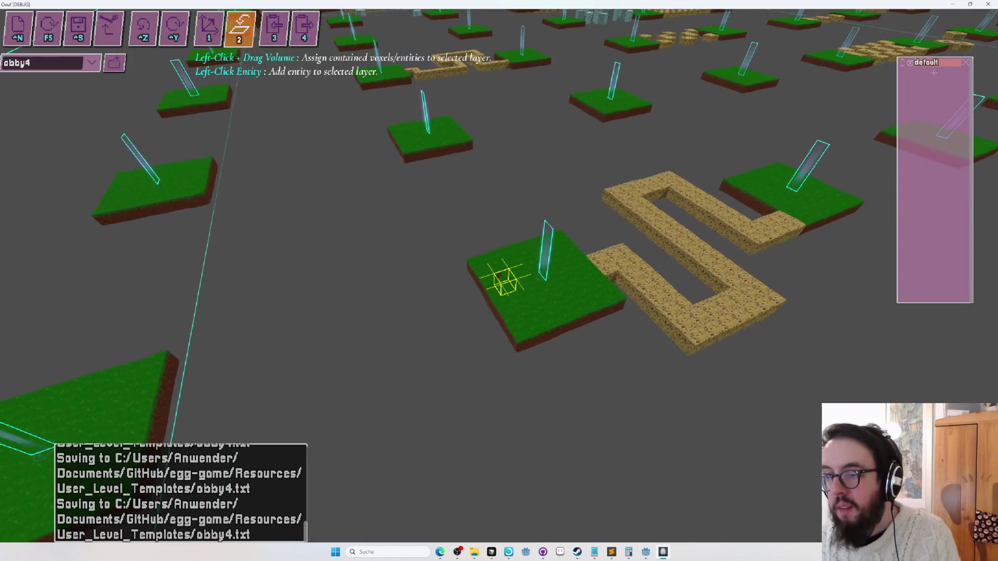
- Return to block editing with the grey stone-brick block and the planar sheet tool
{"action": "key", "text": "2"}
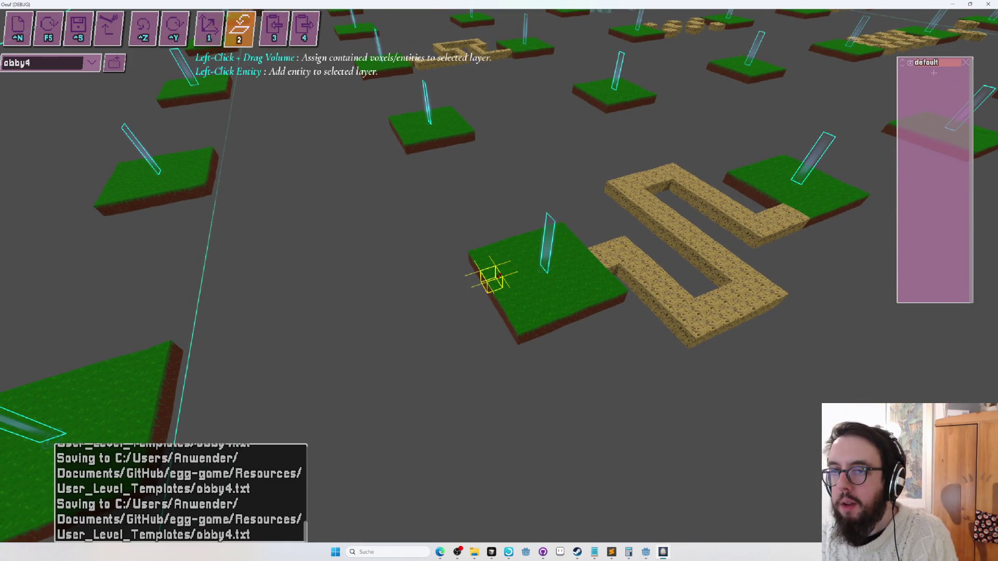
{"action": "key", "text": "1"}
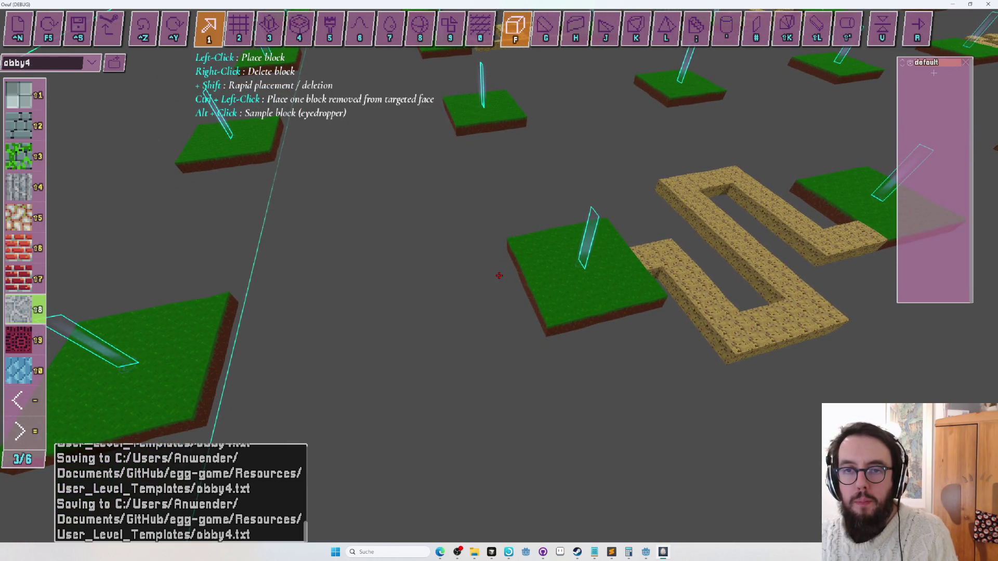
{"action": "key", "text": "shift+2"}
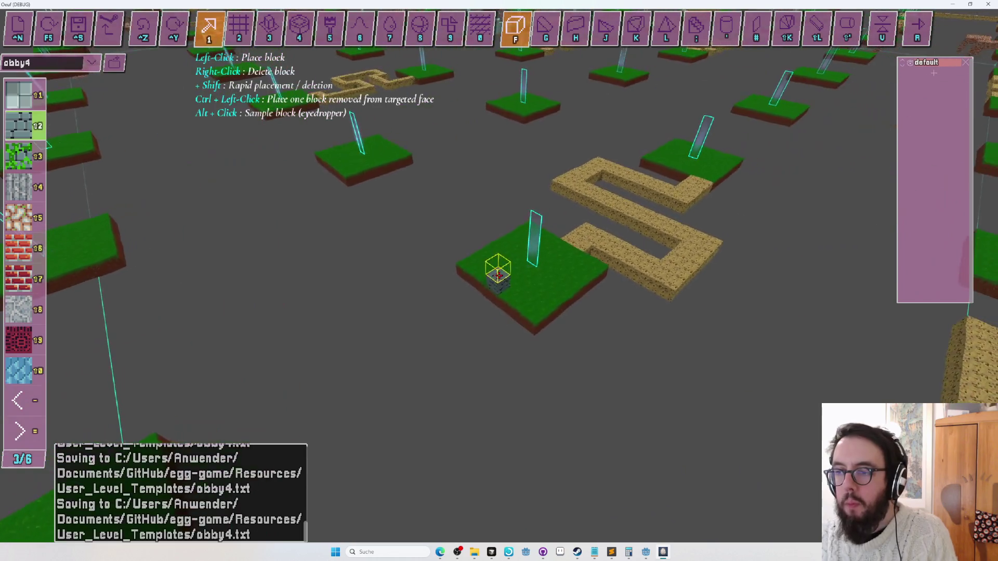
{"action": "key", "text": "2"}
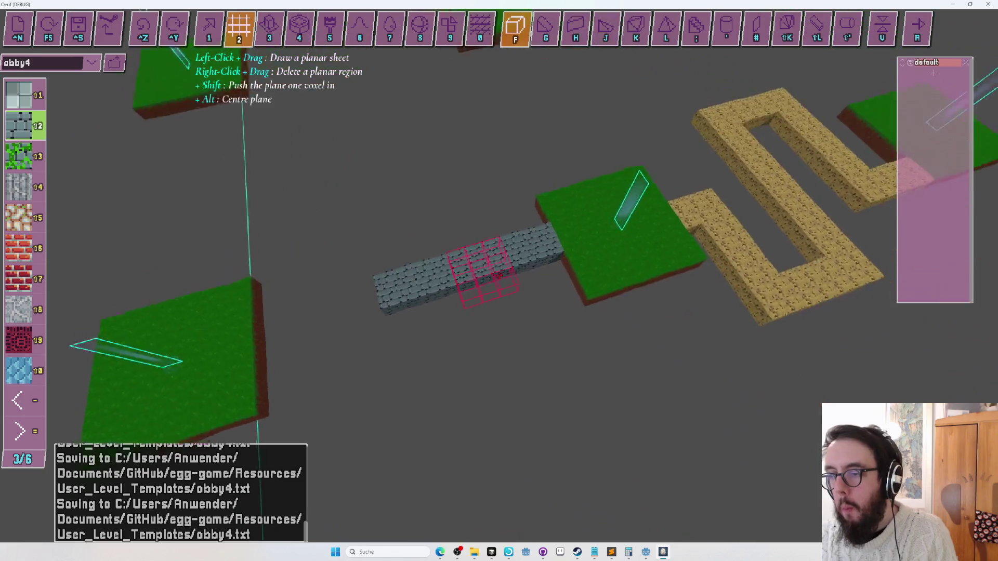
- Build the tall stone-brick pillar with jutting ledges, then playtest it with the egg
{"action": "key", "text": "s"}
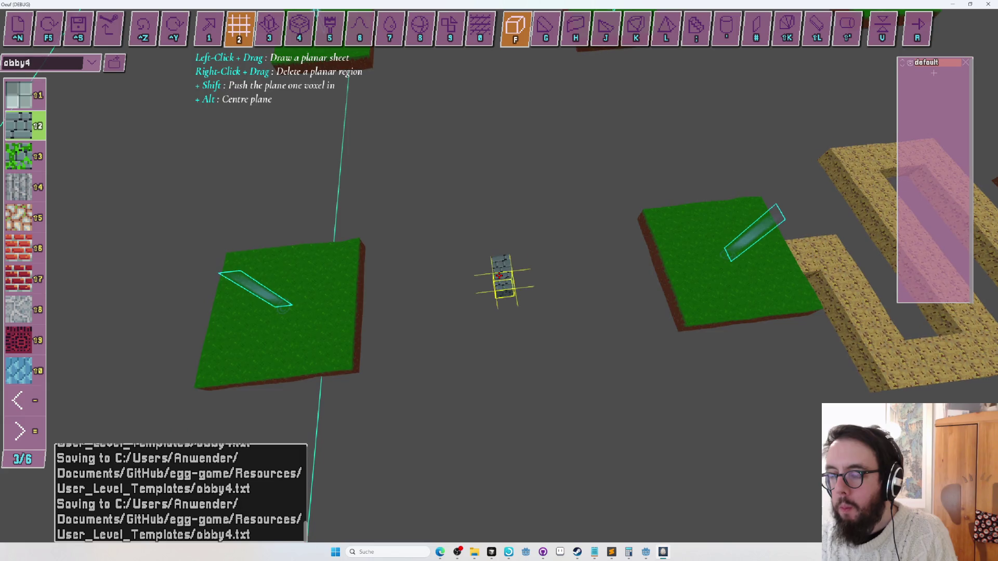
{"action": "key", "text": "w"}
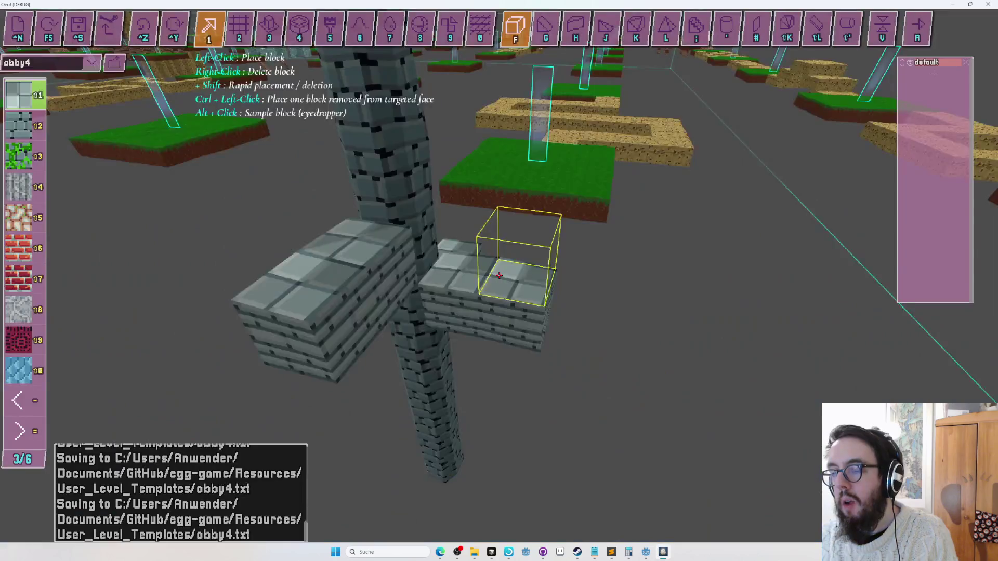
{"action": "key", "text": "w"}
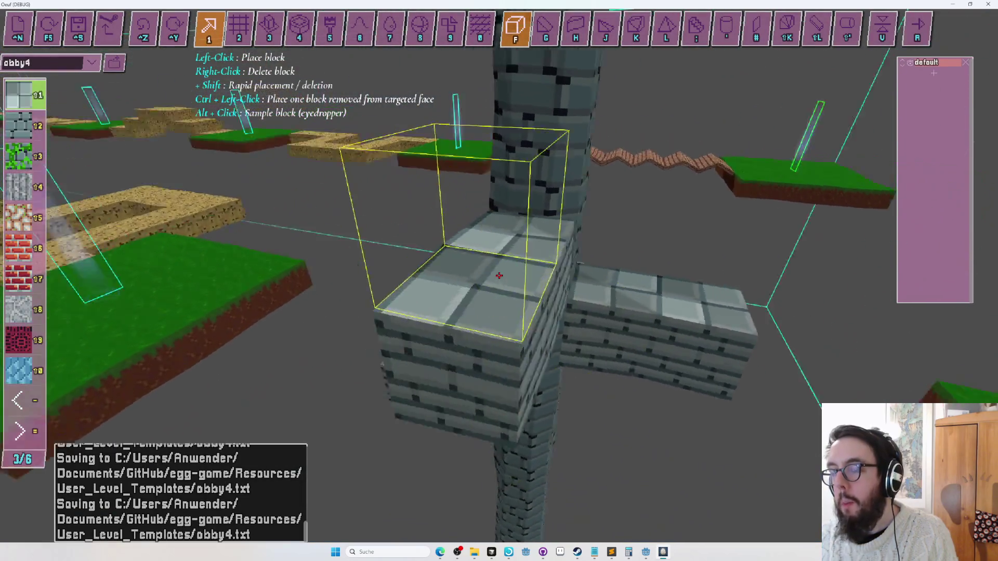
{"action": "key", "text": "s"}
{"action": "key", "text": "a"}
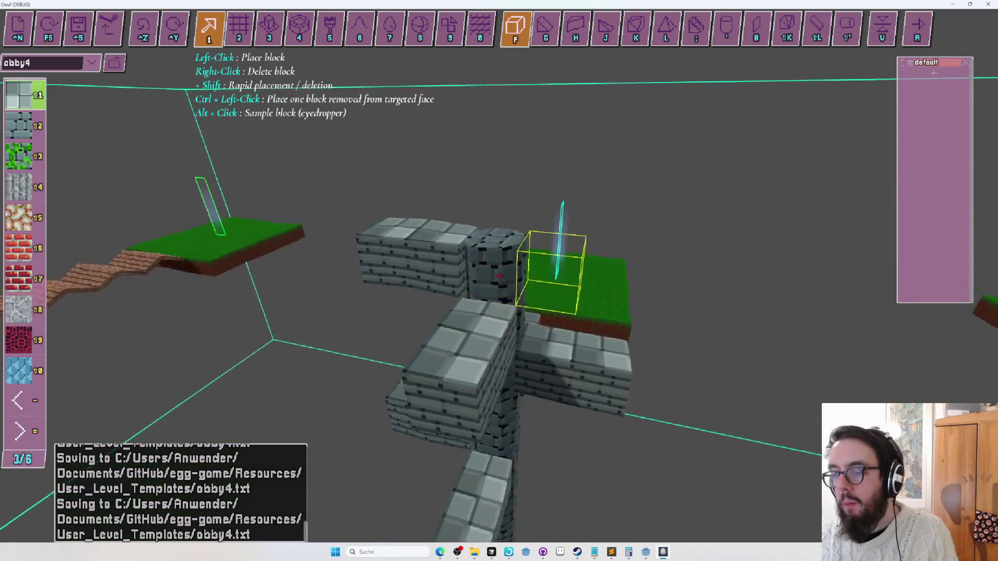
{"action": "key", "text": "a"}
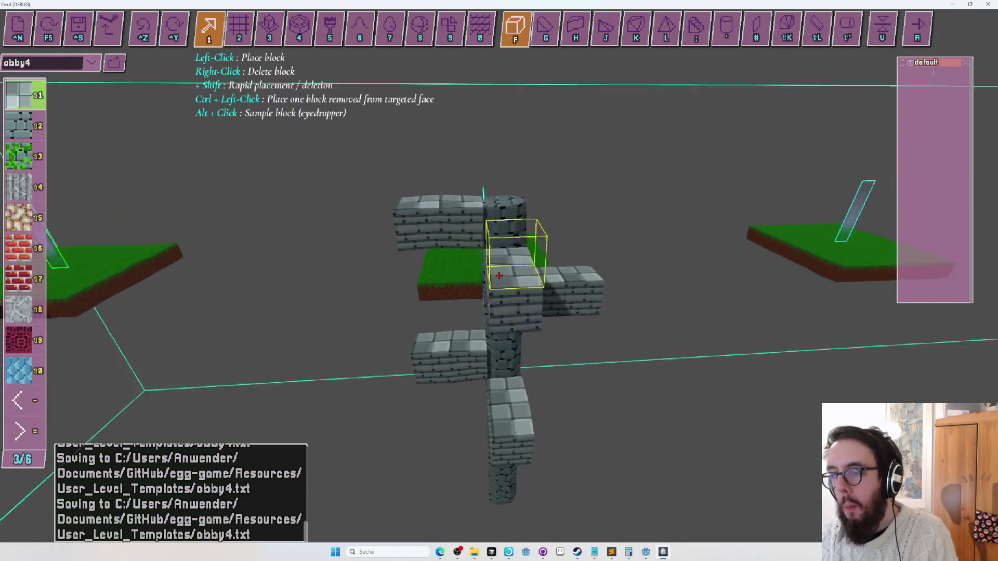
{"action": "key", "text": "a"}
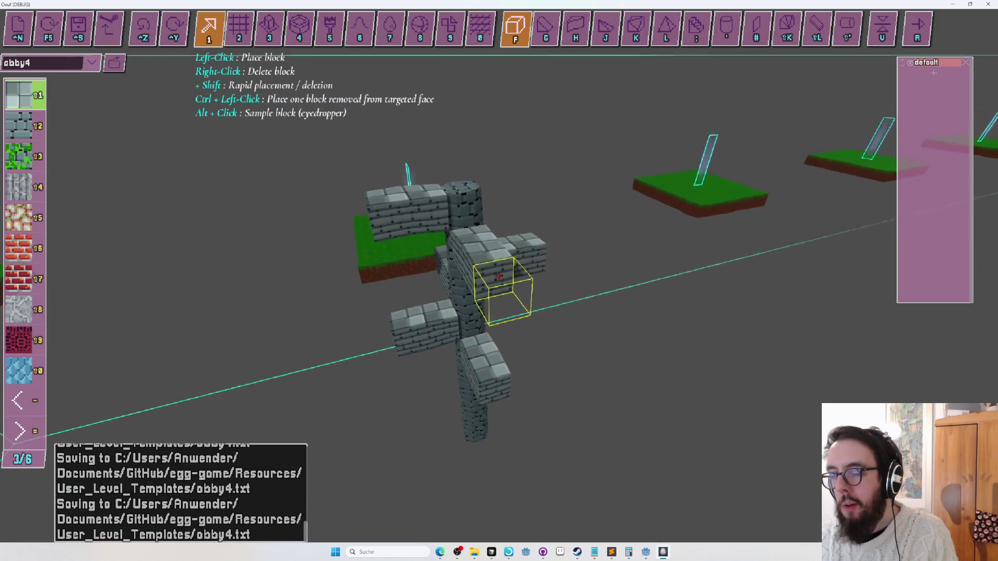
{"action": "key", "text": "a"}
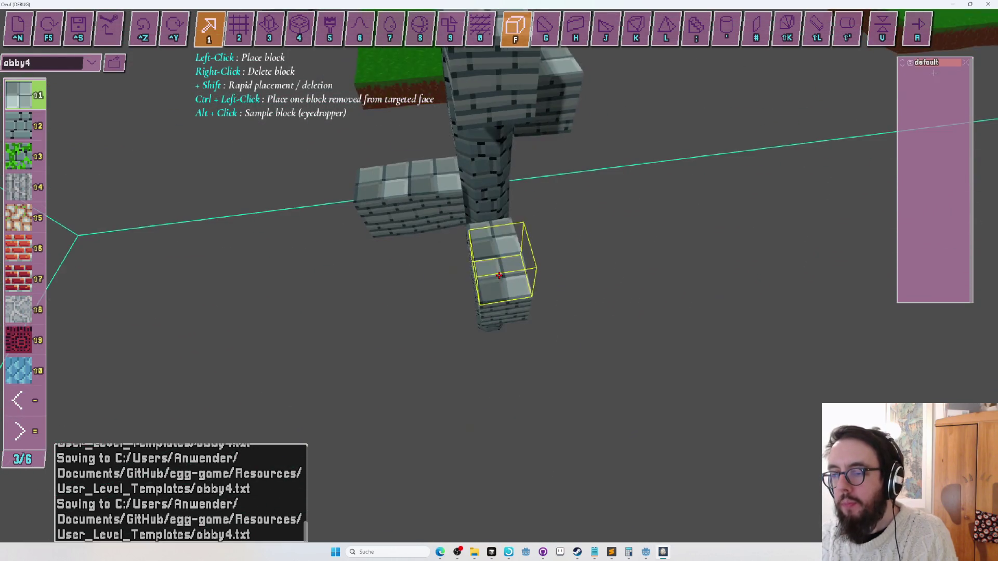
{"action": "key", "text": "a"}
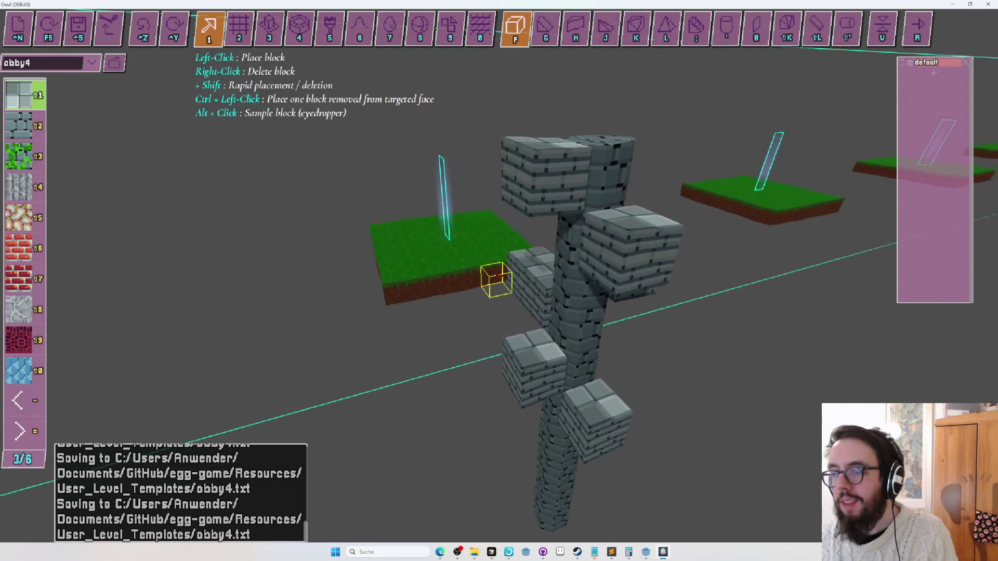
{"action": "key", "text": "r"}
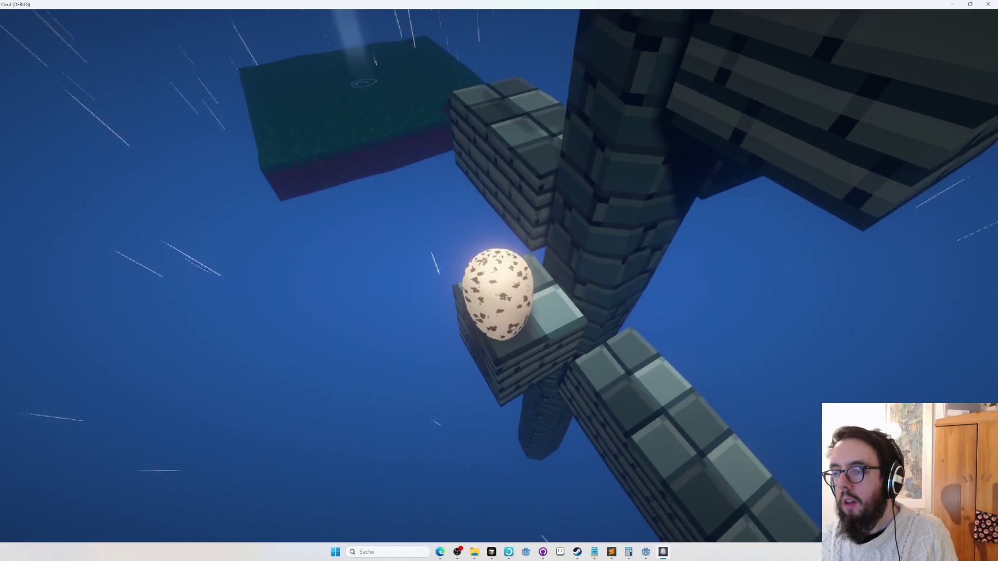
{"action": "key", "text": "Tab"}
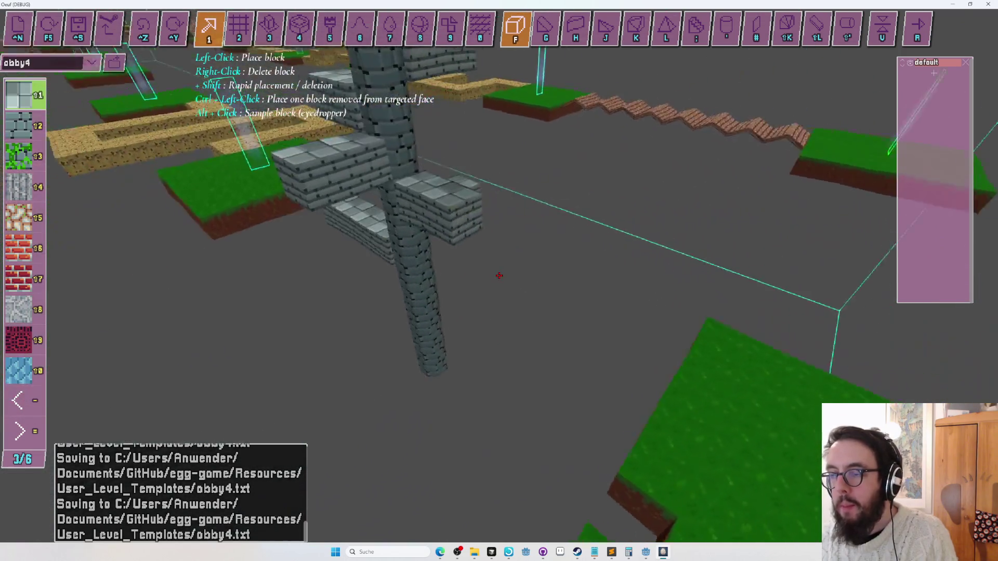
- Raise a tall flat stone-brick wall beside the ledged pillar and trim a section from it
{"action": "key", "text": "minus"}
{"action": "key", "text": "minus"}
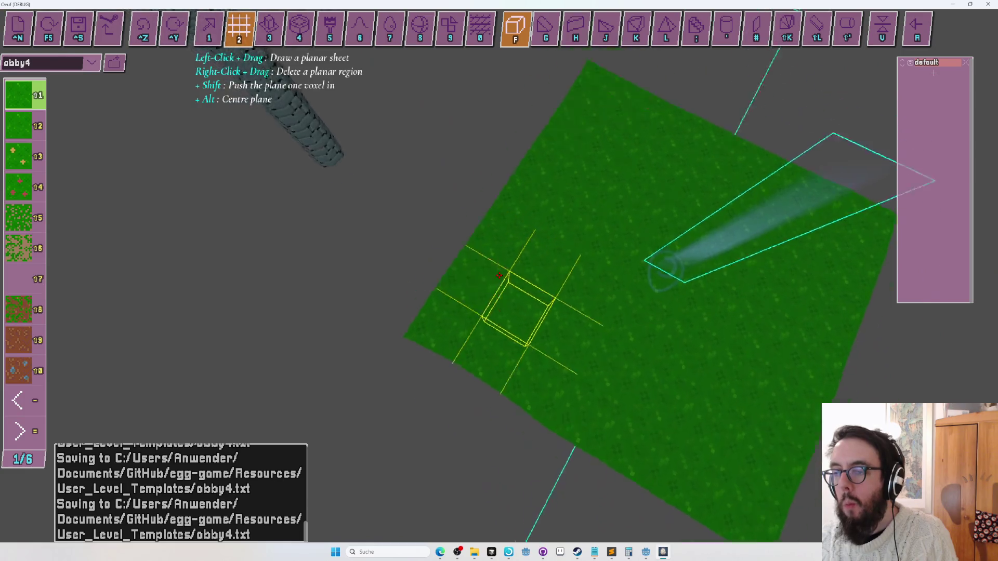
{"action": "key", "text": "apostrophe"}
{"action": "key", "text": "equal"}
{"action": "key", "text": "equal"}
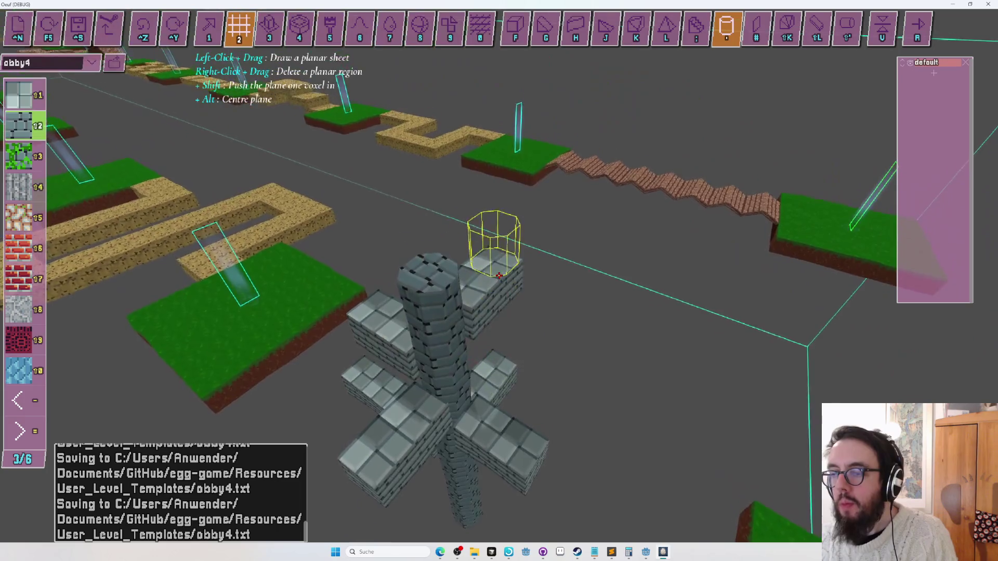
{"action": "key", "text": "f"}
{"action": "key", "text": "1"}
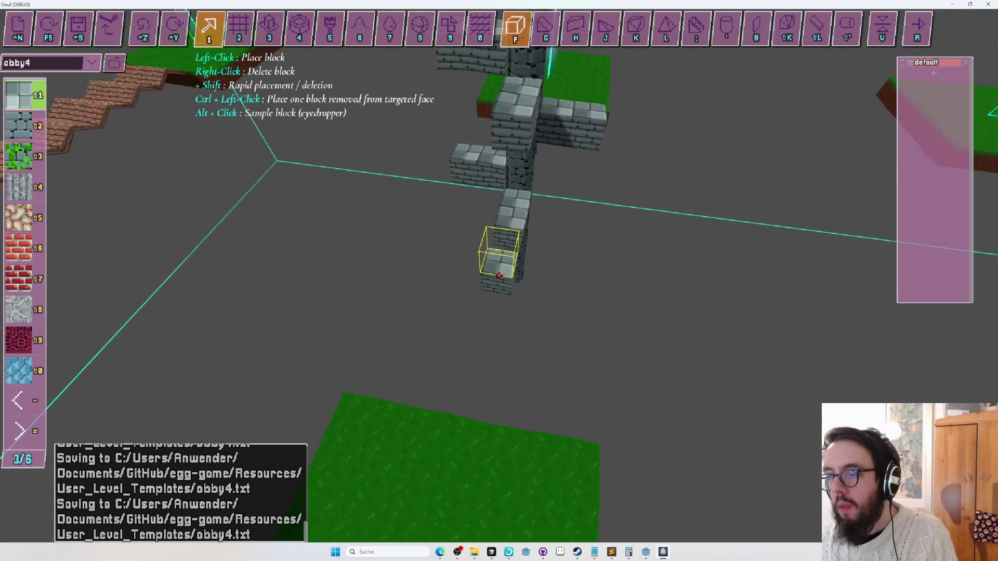
{"action": "key", "text": "2"}
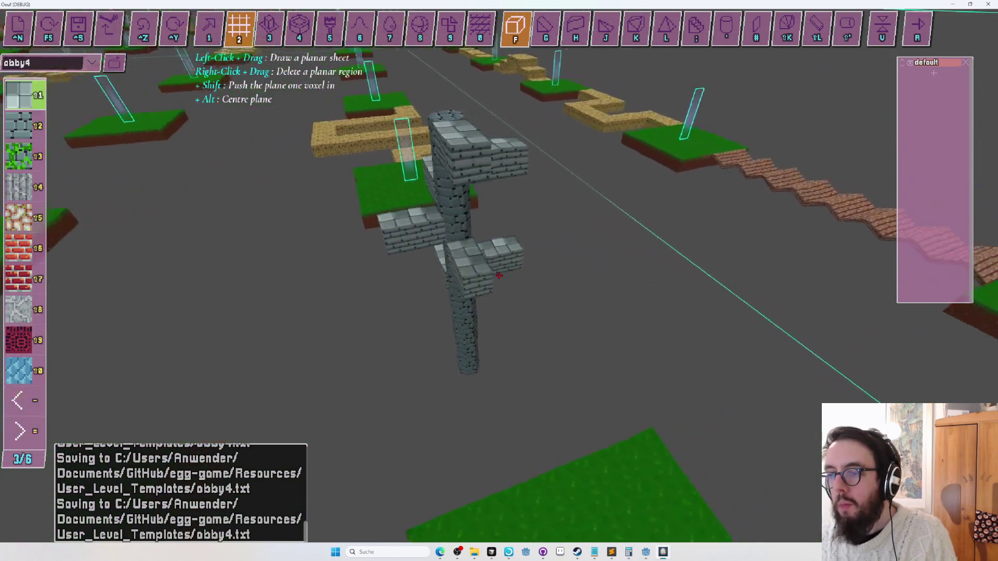
{"action": "key", "text": "apostrophe"}
{"action": "key", "text": "shift+2"}
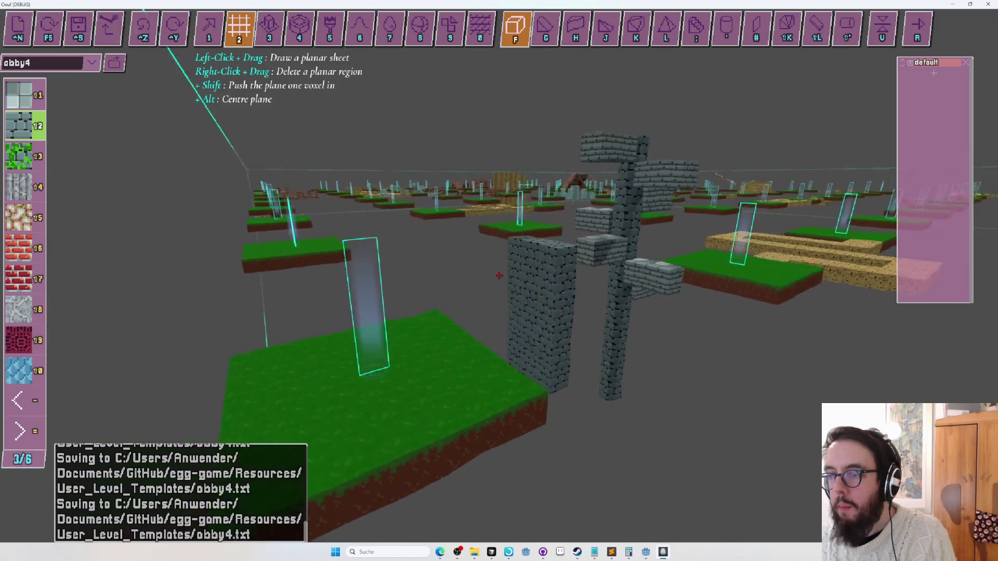
{"action": "left_click_drag", "start_coordinate": [498, 276], "coordinate": [499, 276]}
{"action": "right_click", "coordinate": [499, 275]}
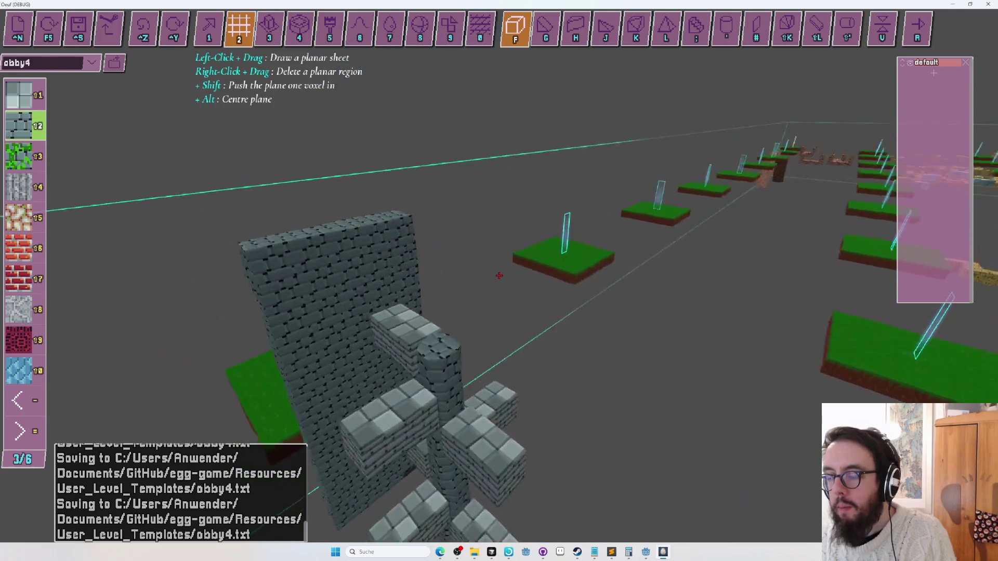
- Carve crenellation notches into the top of the stone-brick wall
{"action": "key", "text": "w"}
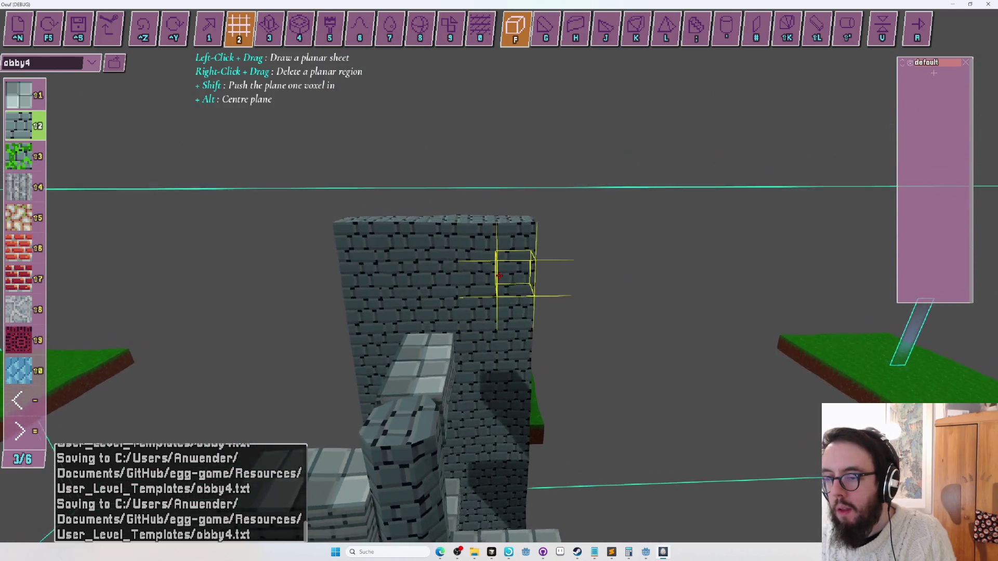
{"action": "right_click", "coordinate": [499, 275]}
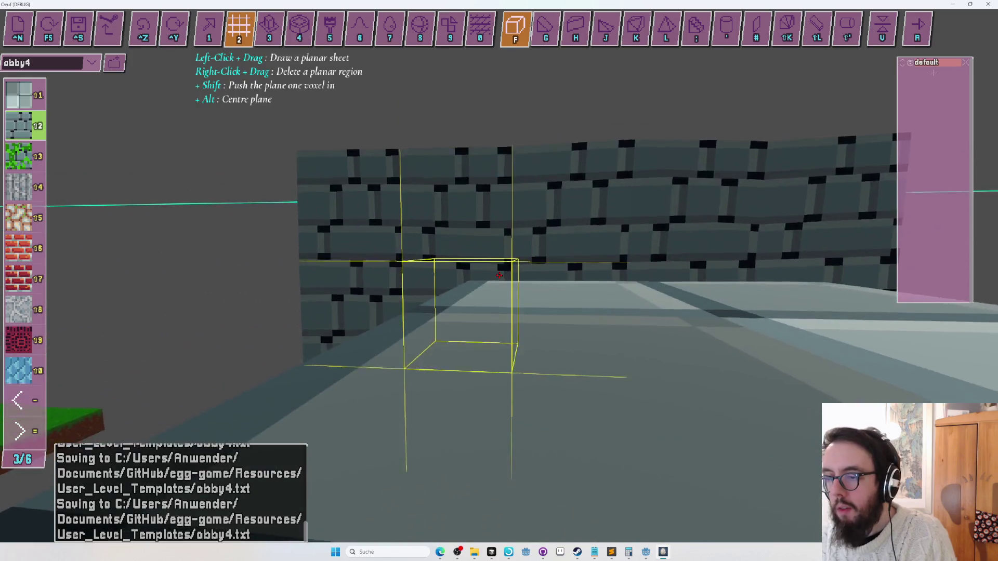
{"action": "key", "text": "s"}
{"action": "scroll", "coordinate": [499, 275], "scroll_direction": "down", "scroll_amount": 3}
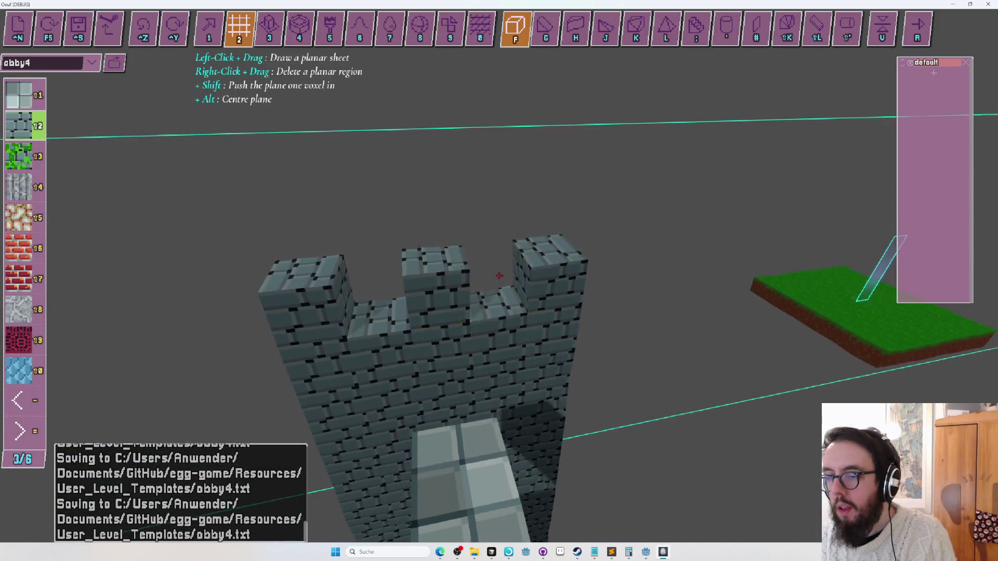
{"action": "scroll", "coordinate": [499, 276], "scroll_direction": "down", "scroll_amount": 3}
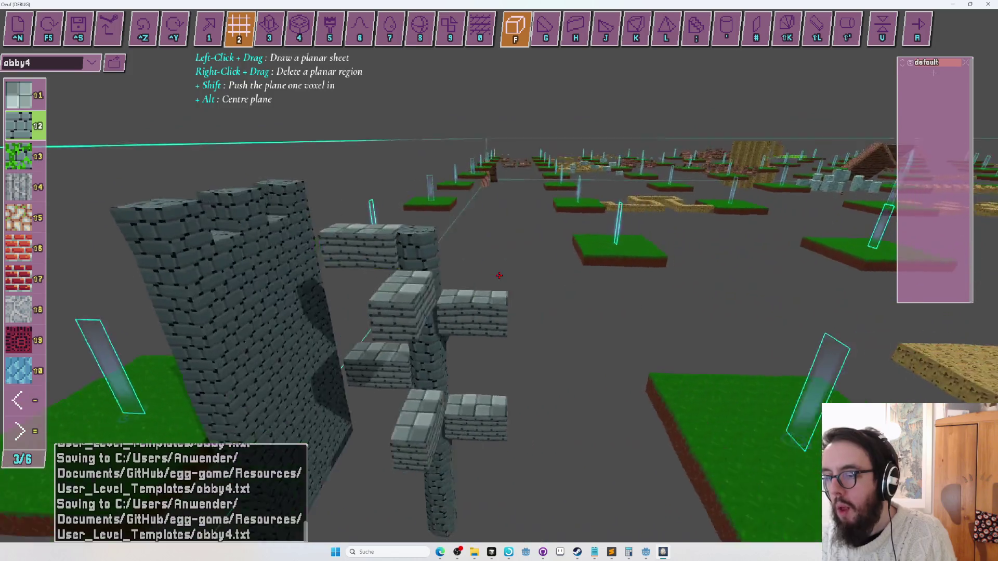
{"action": "scroll", "coordinate": [499, 275], "scroll_direction": "up", "scroll_amount": 3}
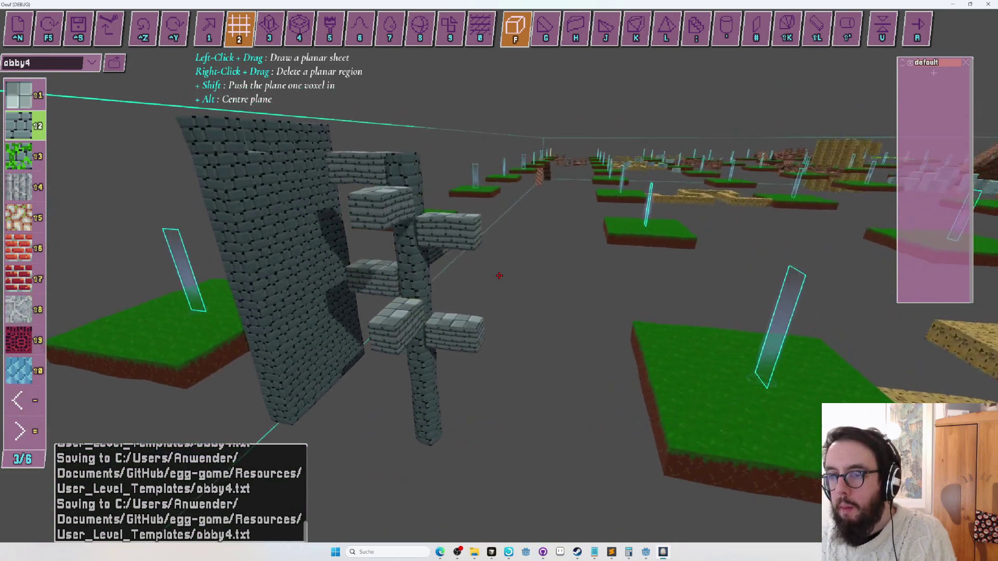
{"action": "scroll", "coordinate": [498, 275], "scroll_direction": "down", "scroll_amount": 3}
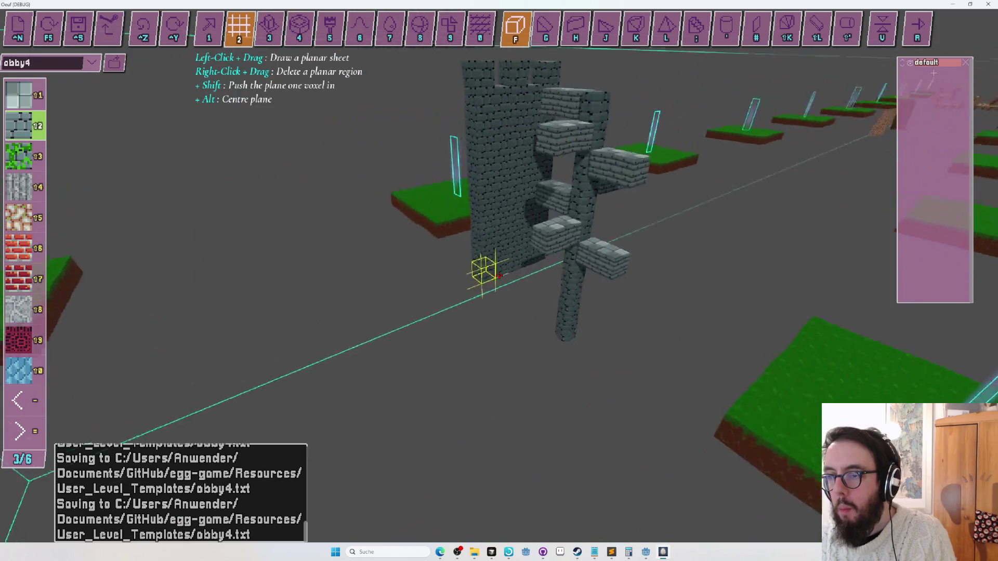
{"action": "scroll", "coordinate": [498, 275], "scroll_direction": "up", "scroll_amount": 3}
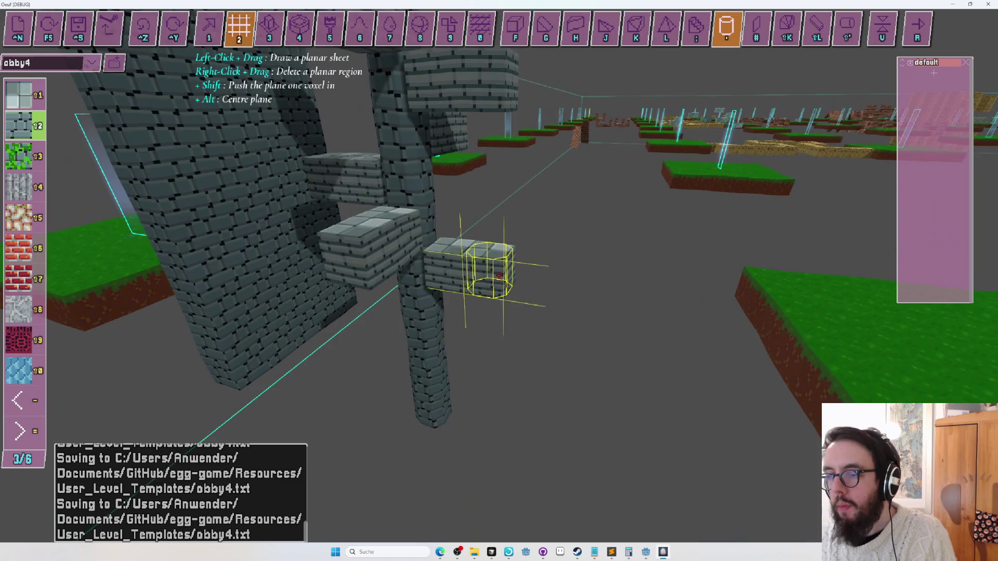
- Add a gapped stone-brick stepping row and place a round stone-brick column
{"action": "left_click_drag", "start_coordinate": [499, 275], "coordinate": [499, 275]}
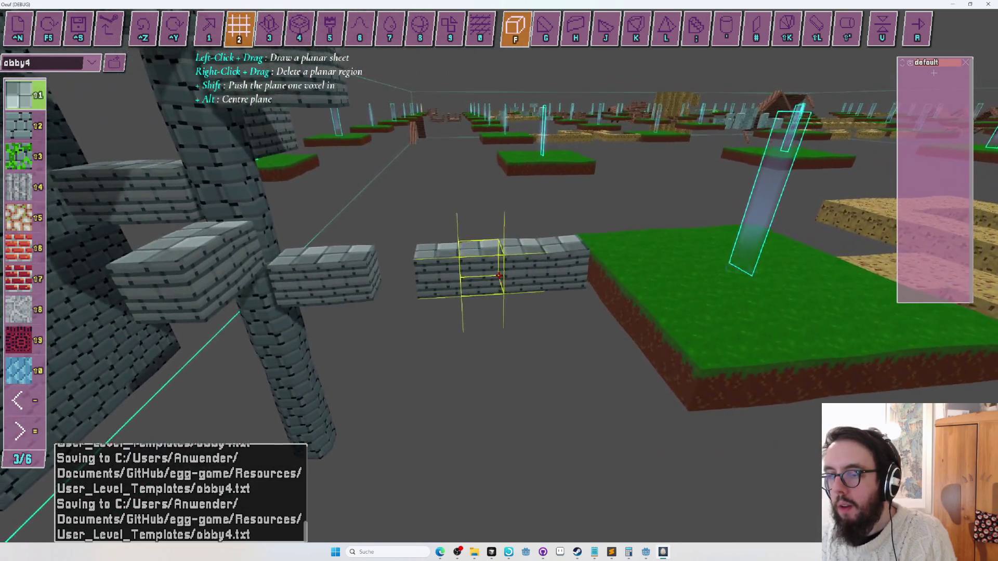
{"action": "right_click", "coordinate": [499, 275]}
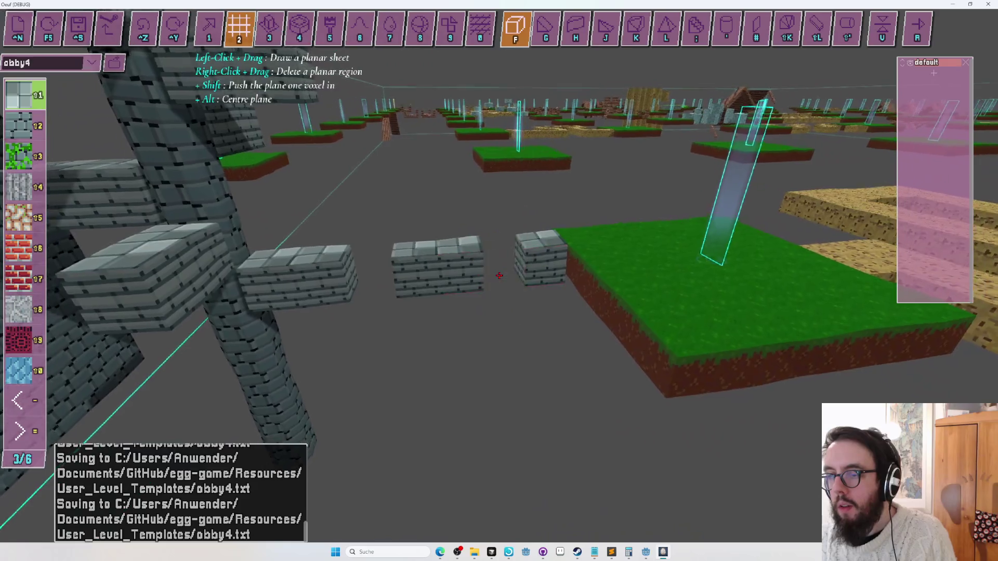
{"action": "left_click_drag", "start_coordinate": [499, 275], "coordinate": [499, 276]}
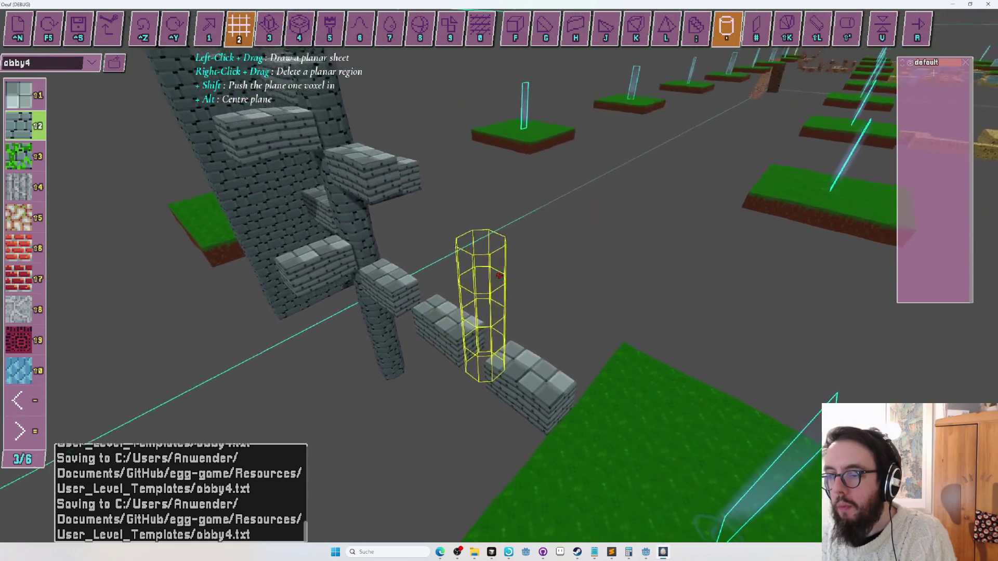
{"action": "left_click", "coordinate": [499, 276]}
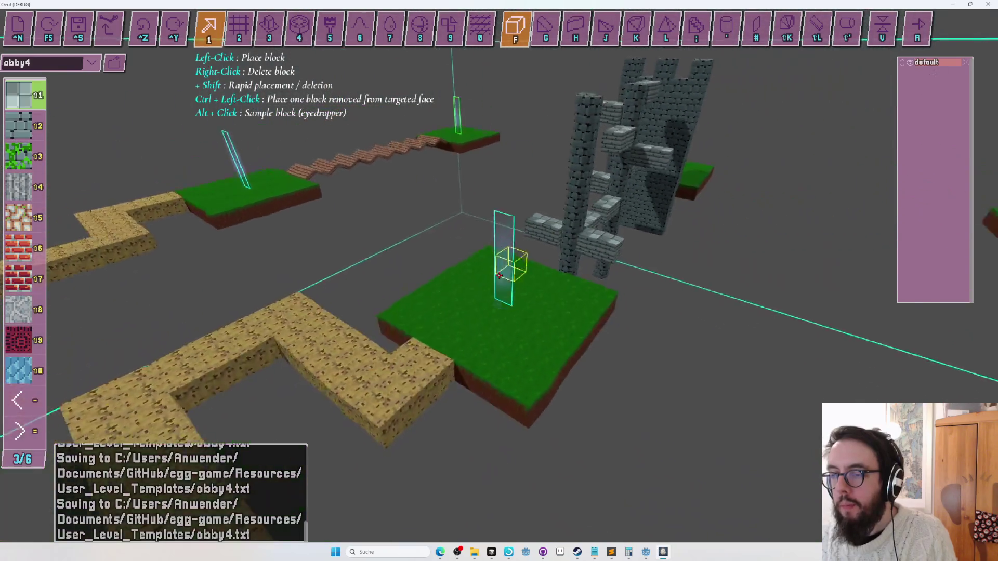
- Playtest obby4, climbing the egg onto the stone-brick ledges by the round pillar
{"action": "key", "text": "r"}
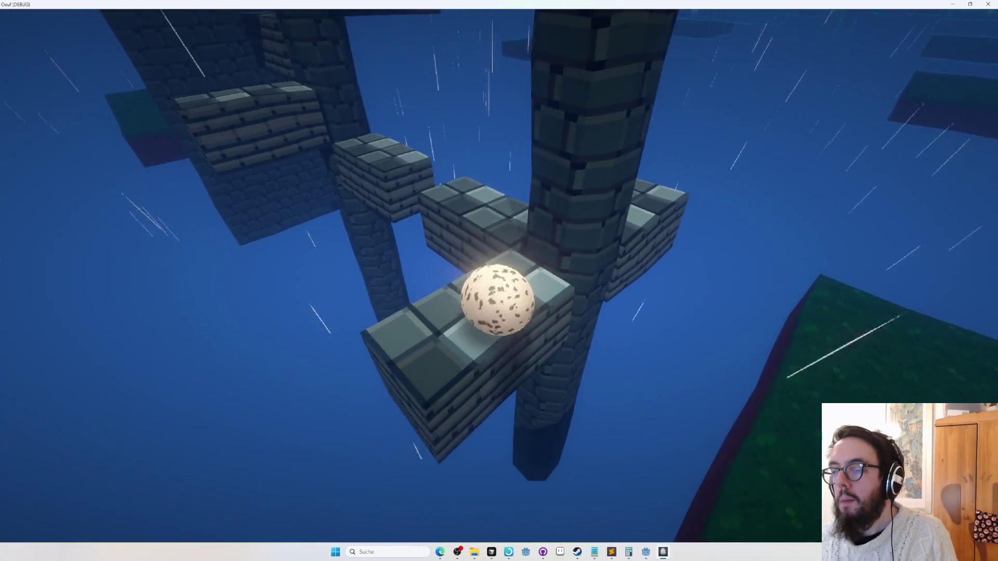
- Exit the playtest and return to editing obby4
{"action": "key", "text": "Tab"}
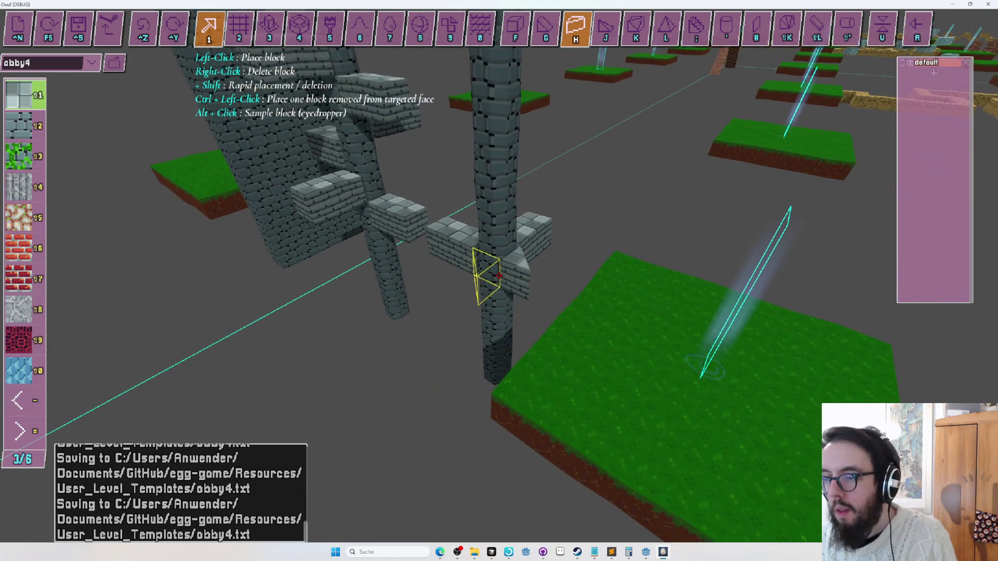
- Try a stone-brick slope block at the pillar's lower ledges, rotated to point upward
{"action": "key", "text": "f"}
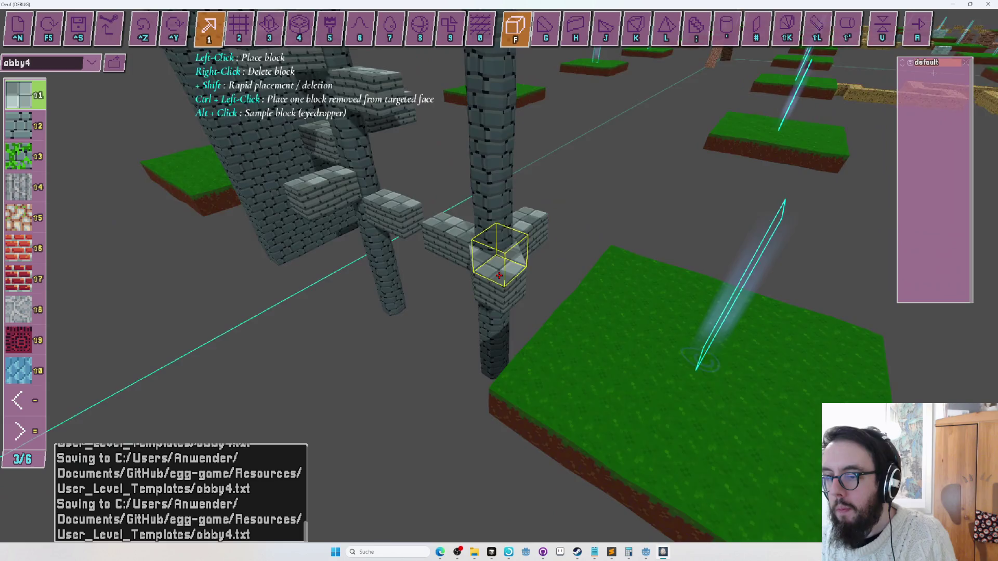
{"action": "key", "text": "w"}
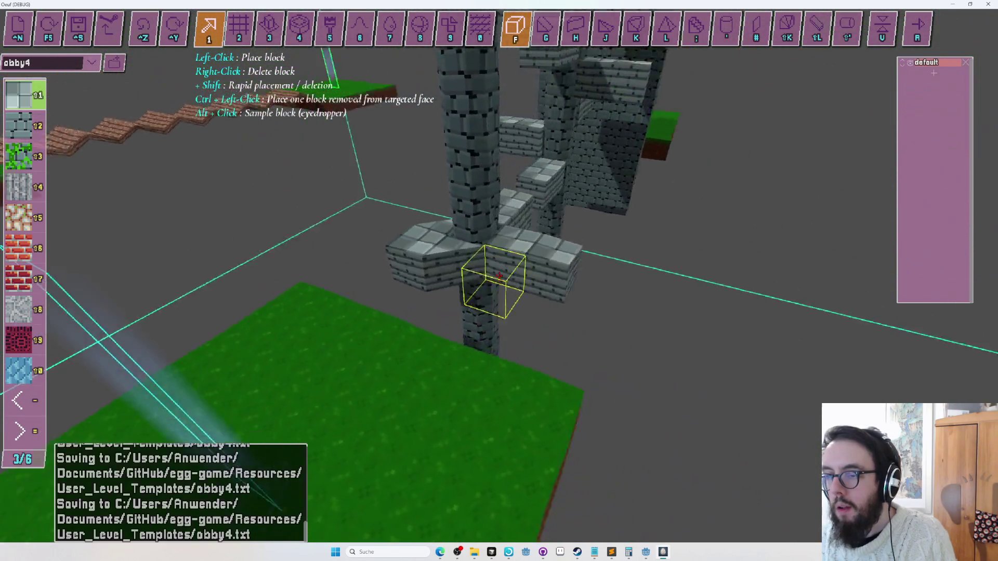
{"action": "key", "text": "w"}
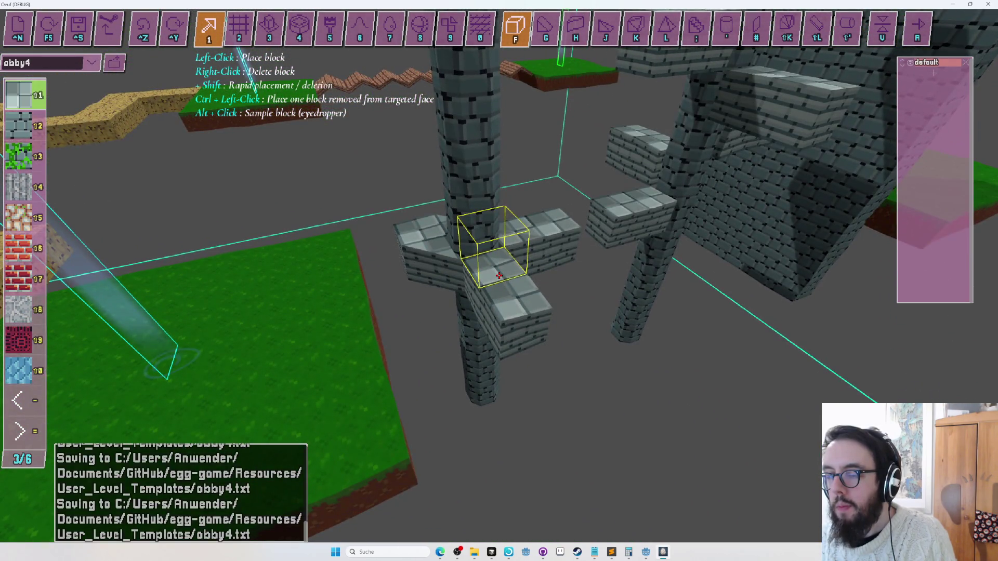
{"action": "key", "text": "h"}
{"action": "key", "text": "r"}
{"action": "key", "text": "r"}
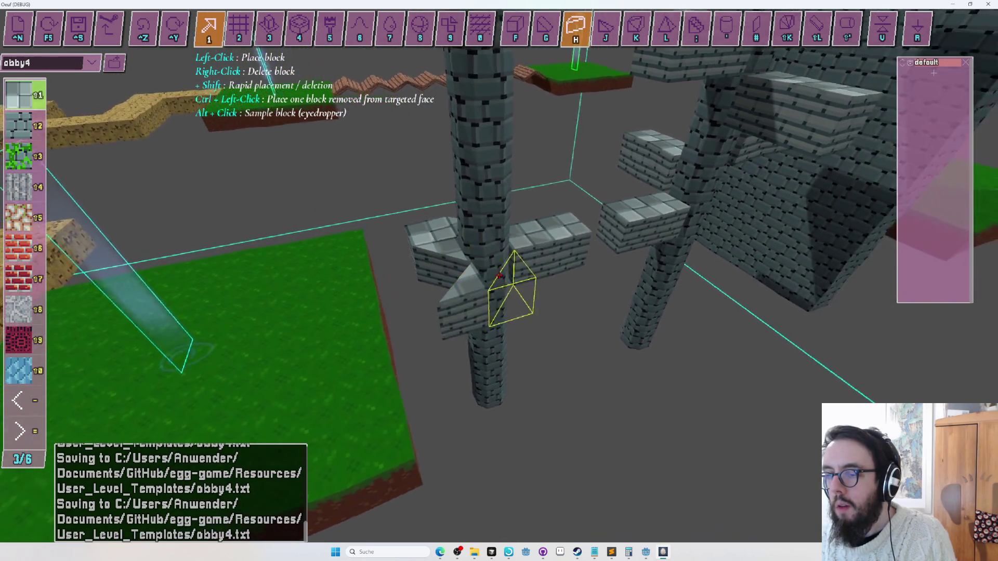
{"action": "key", "text": "r"}
{"action": "key", "text": "s"}
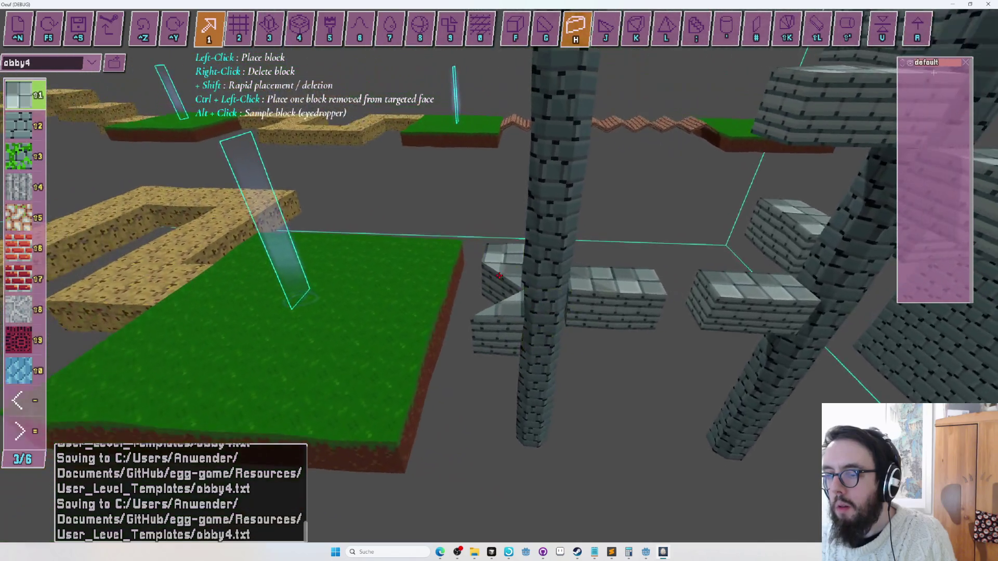
- Re-orient the cube and slope blocks, undo the last edit, and start a playtest
{"action": "key", "text": "f"}
{"action": "key", "text": "r"}
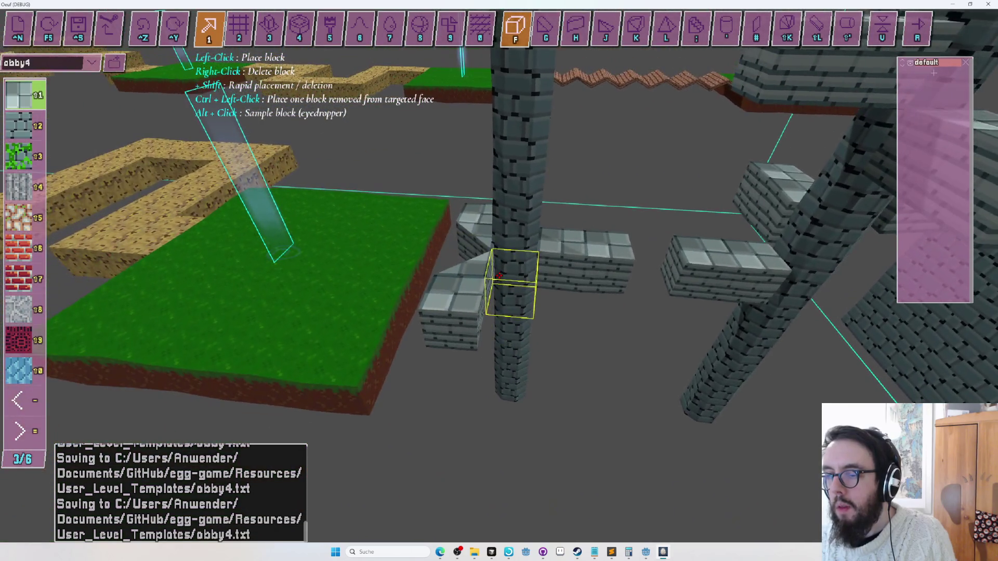
{"action": "key", "text": "h"}
{"action": "key", "text": "r"}
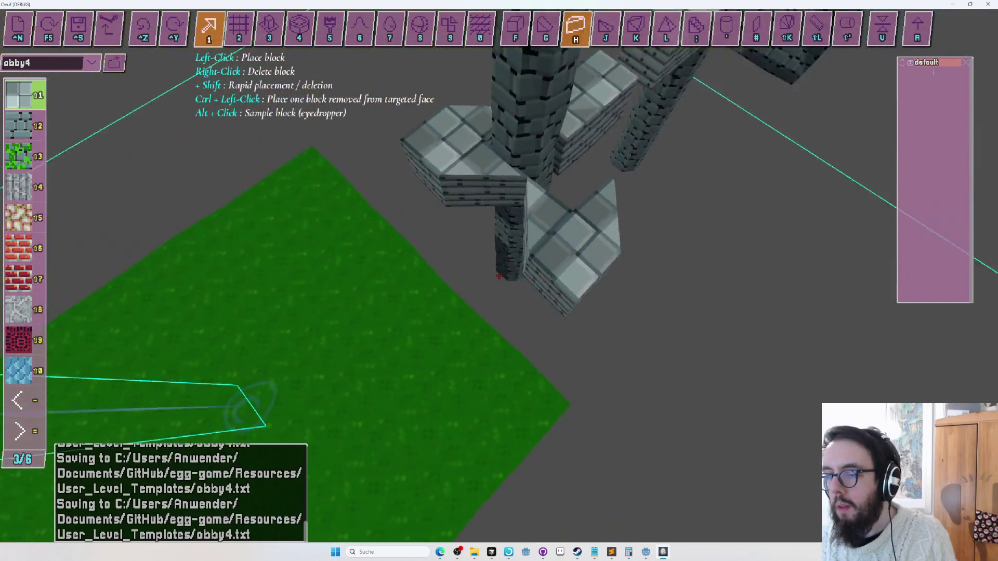
{"action": "key", "text": "ctrl+z"}
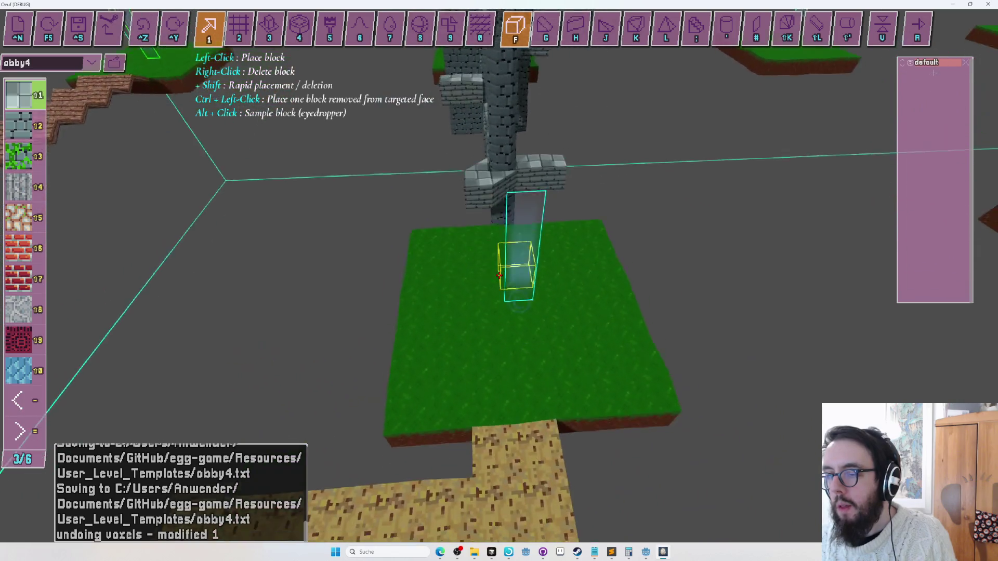
{"action": "key", "text": "r"}
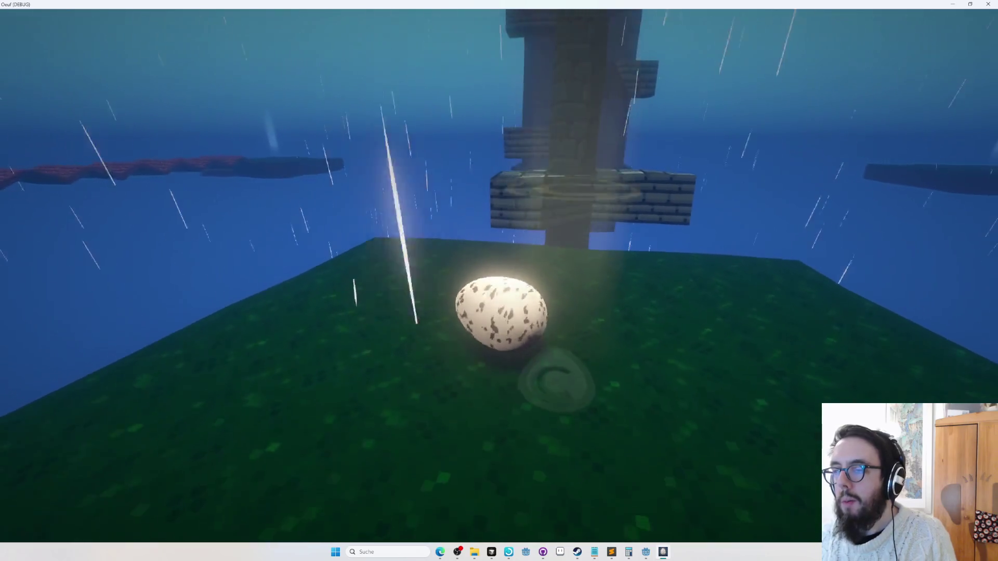
{"action": "key", "text": "w"}
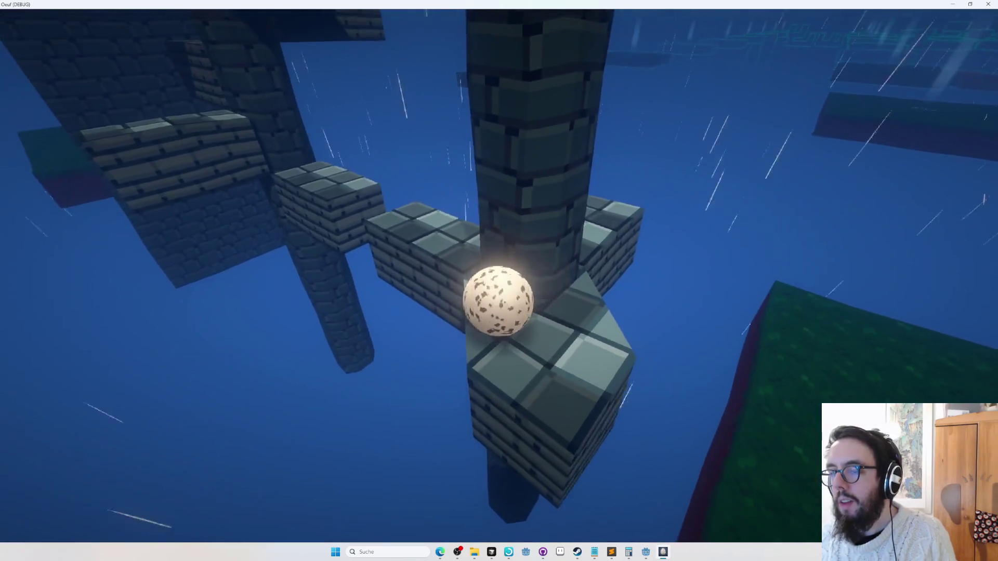
{"action": "key", "text": "r"}
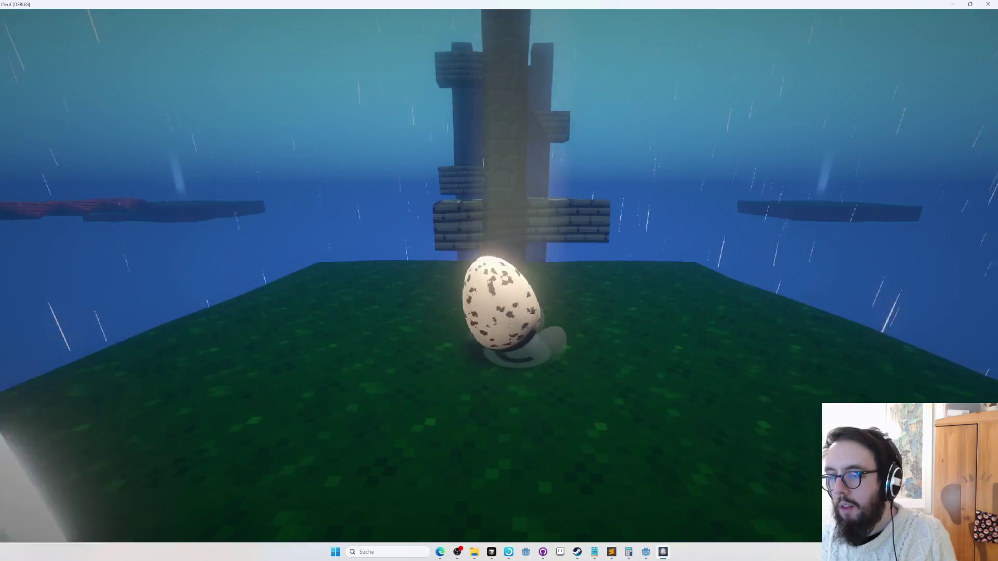
{"action": "key", "text": "w"}
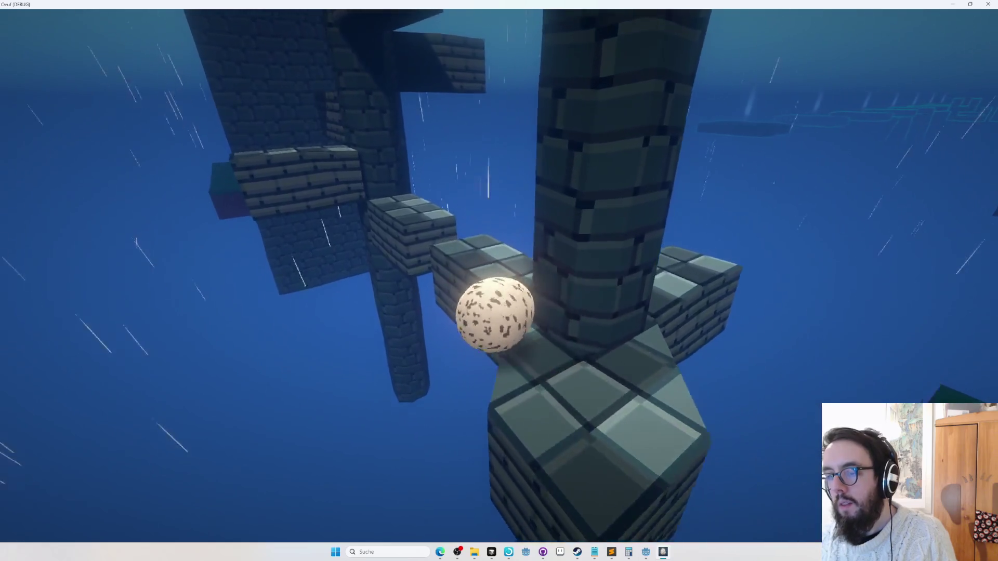
{"action": "key", "text": "w"}
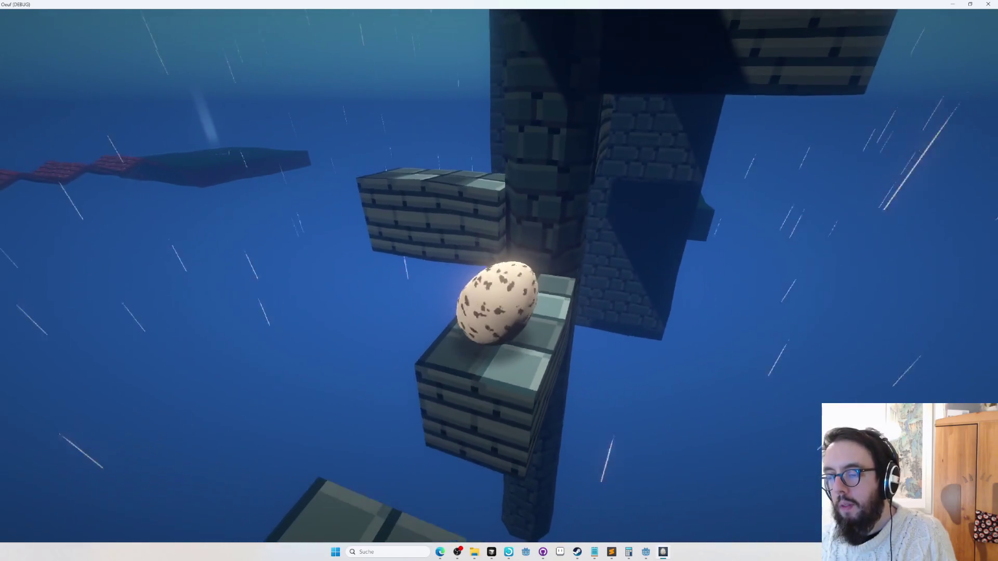
{"action": "key", "text": "r"}
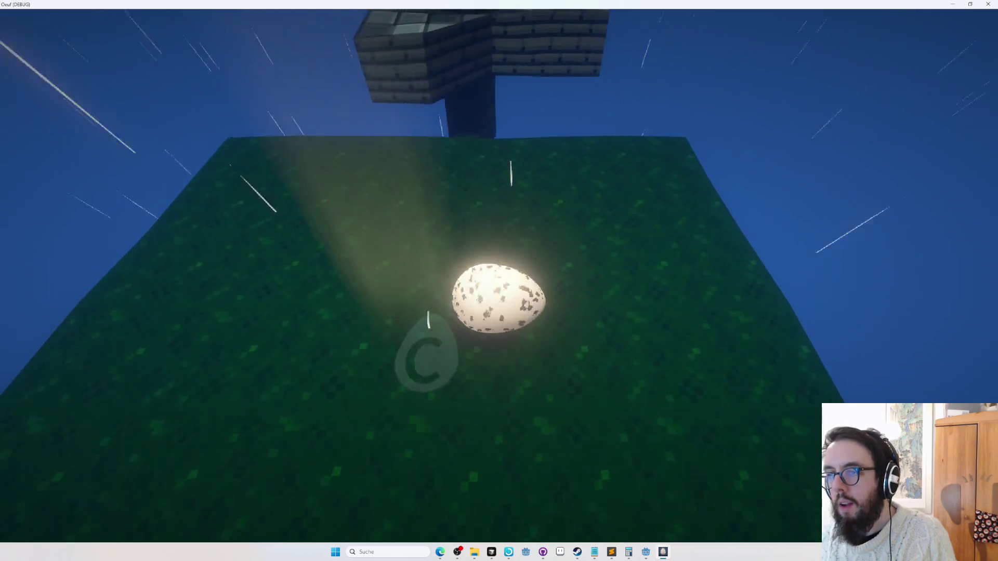
{"action": "key", "text": "space"}
{"action": "key", "text": "r"}
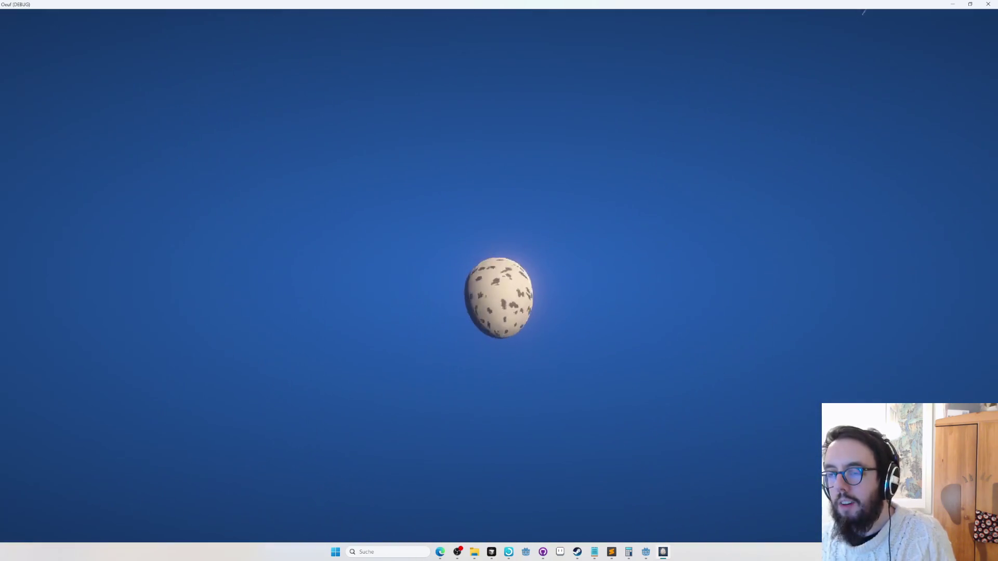
- Return to the editor and circle the camera around the stone pillar to inspect its ledges
{"action": "key", "text": "Escape"}
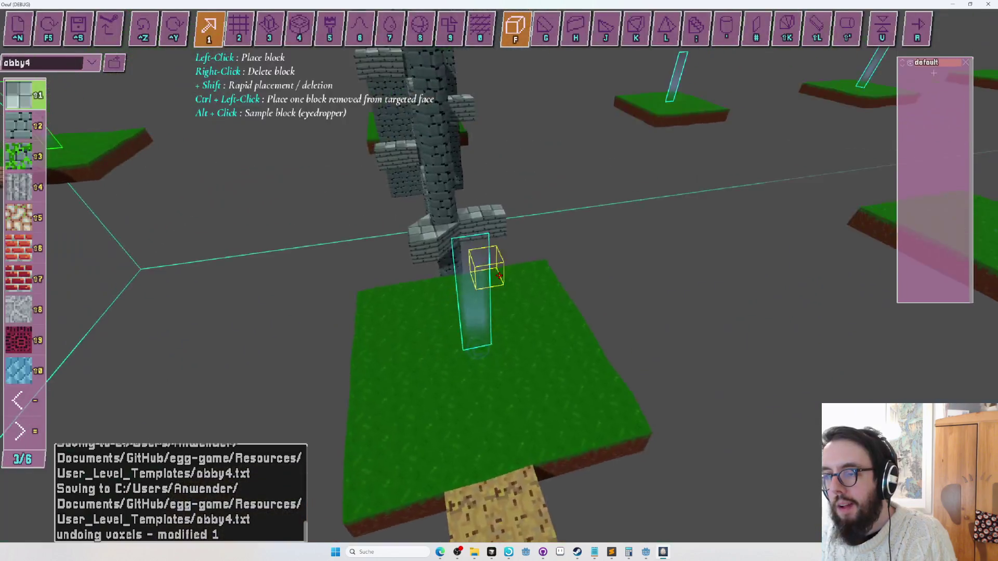
{"action": "key", "text": "s"}
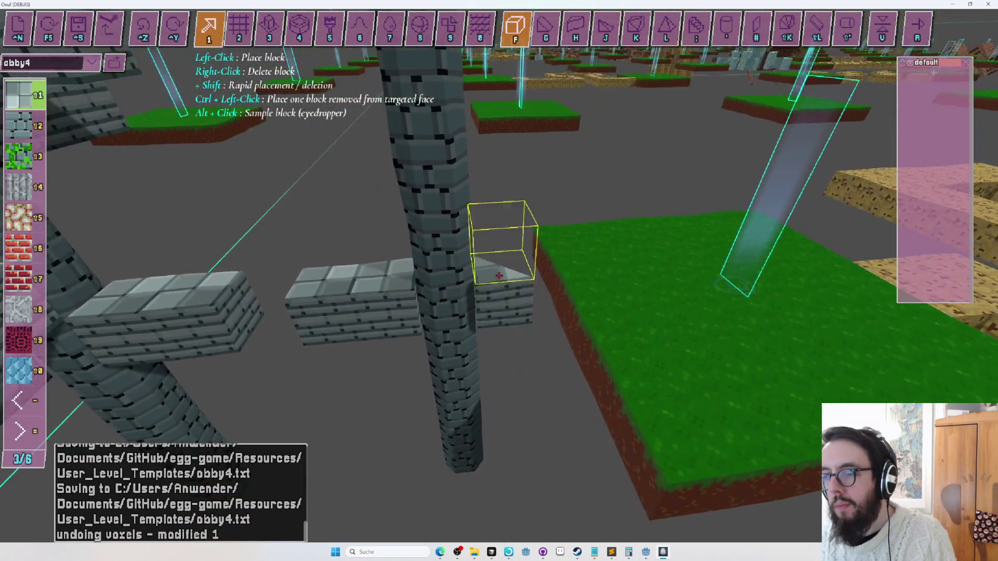
{"action": "key", "text": "s"}
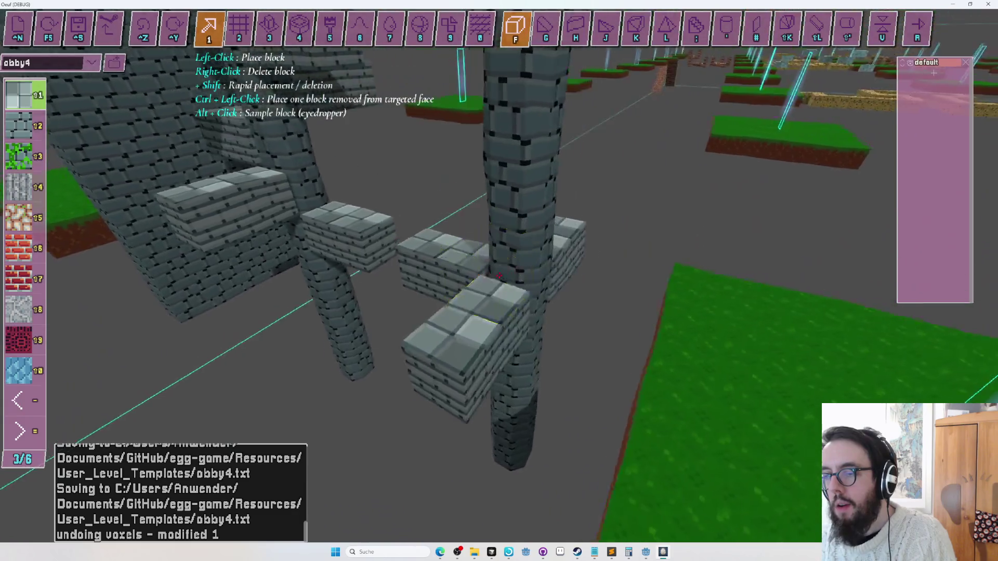
{"action": "key", "text": "s"}
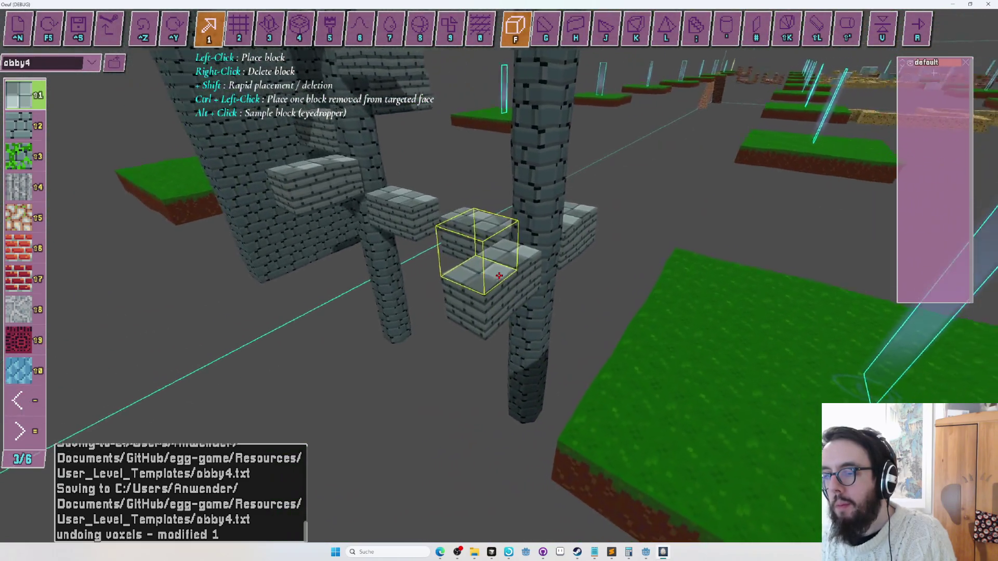
{"action": "key", "text": "d"}
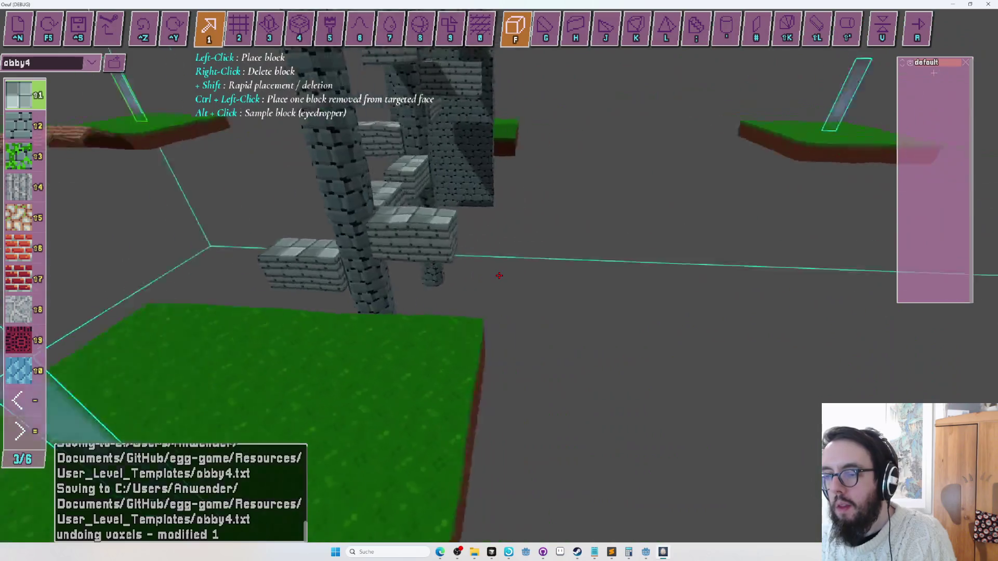
{"action": "key", "text": "a"}
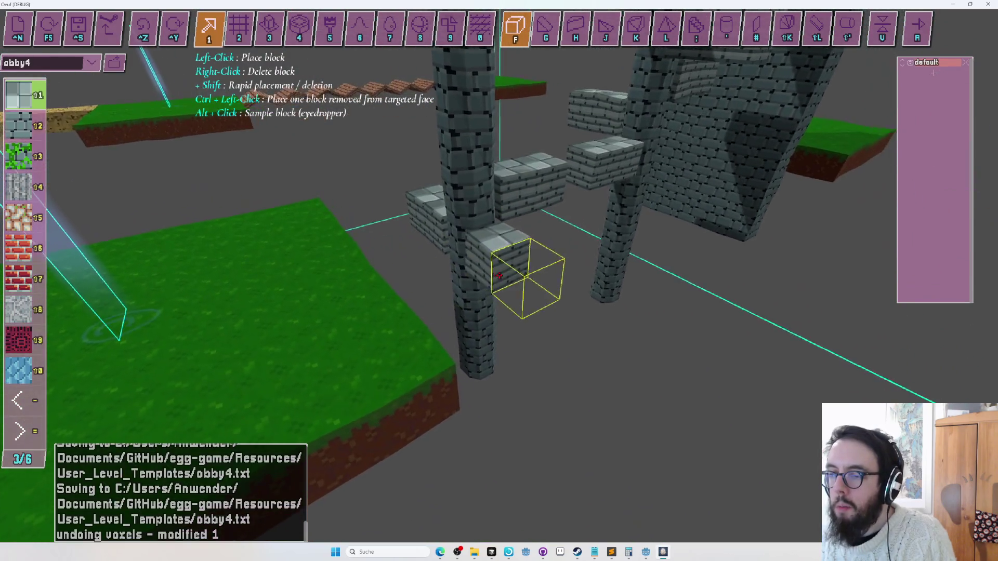
{"action": "key", "text": "a"}
- Run a brief playtest, reframe over the grass, then replay and launch the egg toward the pillar's stone ledge
{"action": "key", "text": "r"}
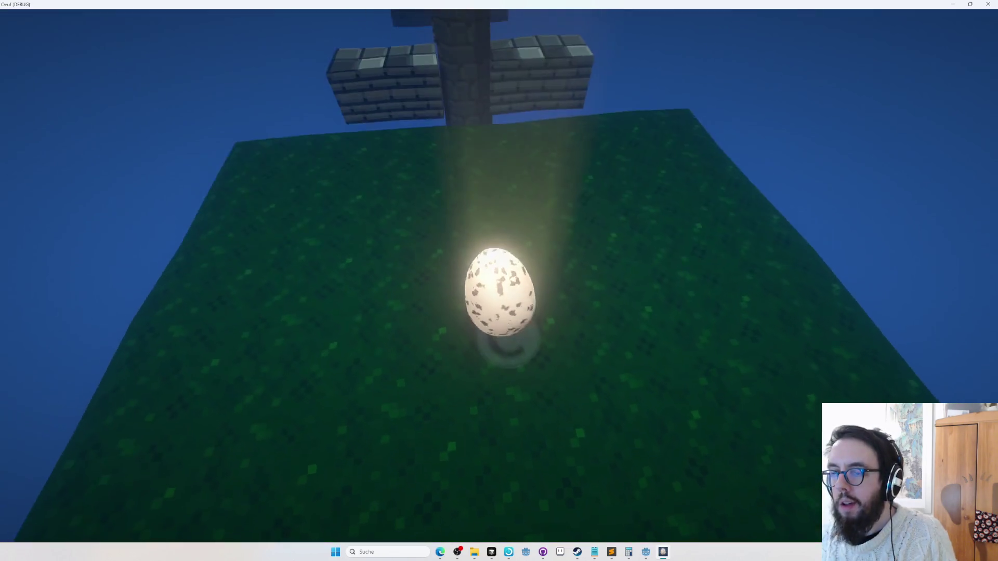
{"action": "key", "text": "r"}
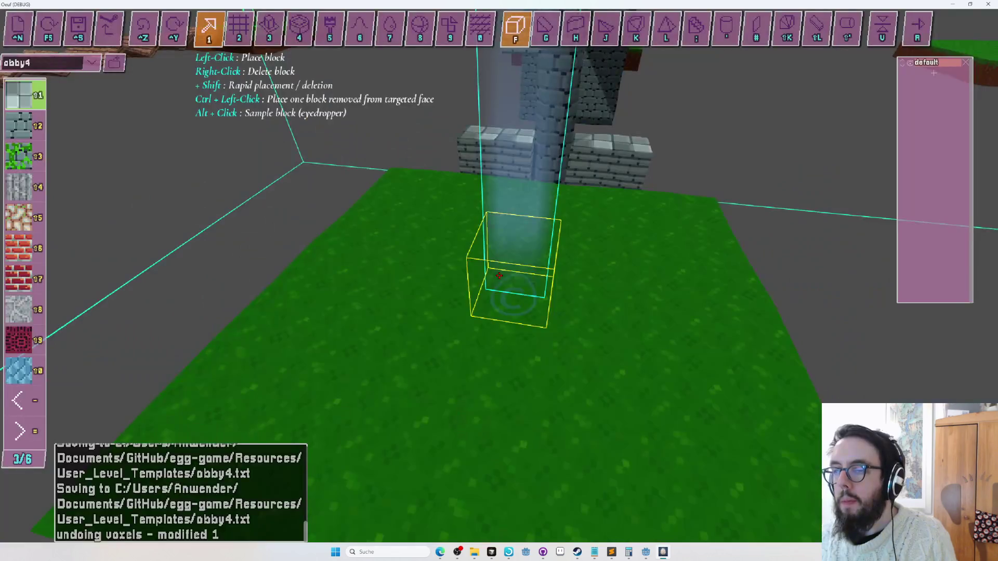
{"action": "key", "text": "a"}
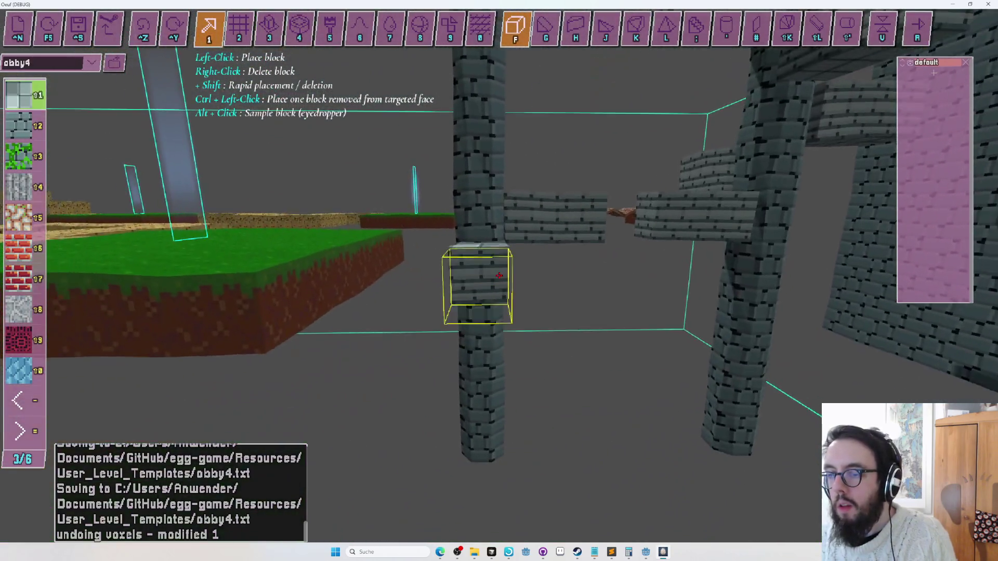
{"action": "key", "text": "q"}
{"action": "key", "text": "e"}
{"action": "key", "text": "r"}
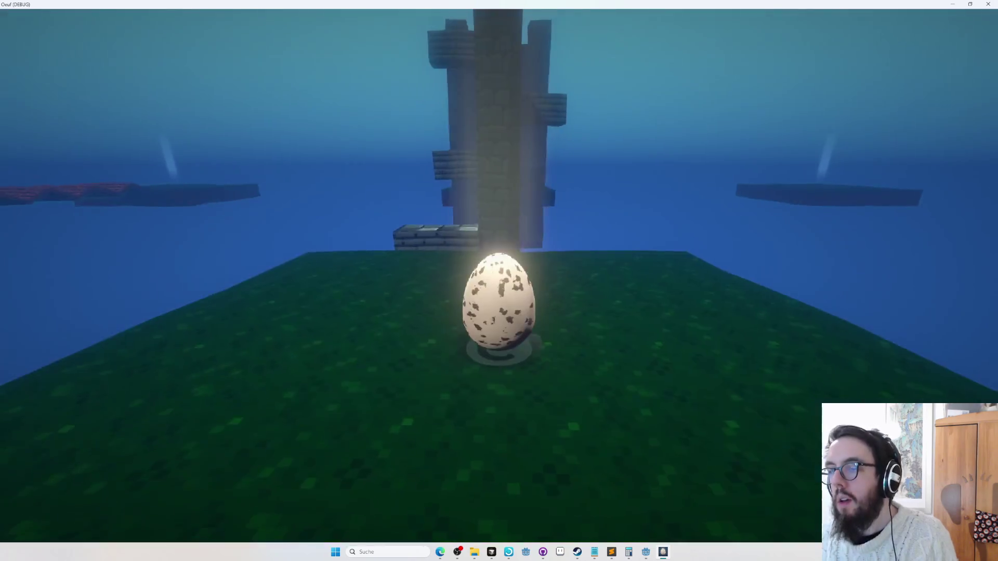
{"action": "key", "text": "space"}
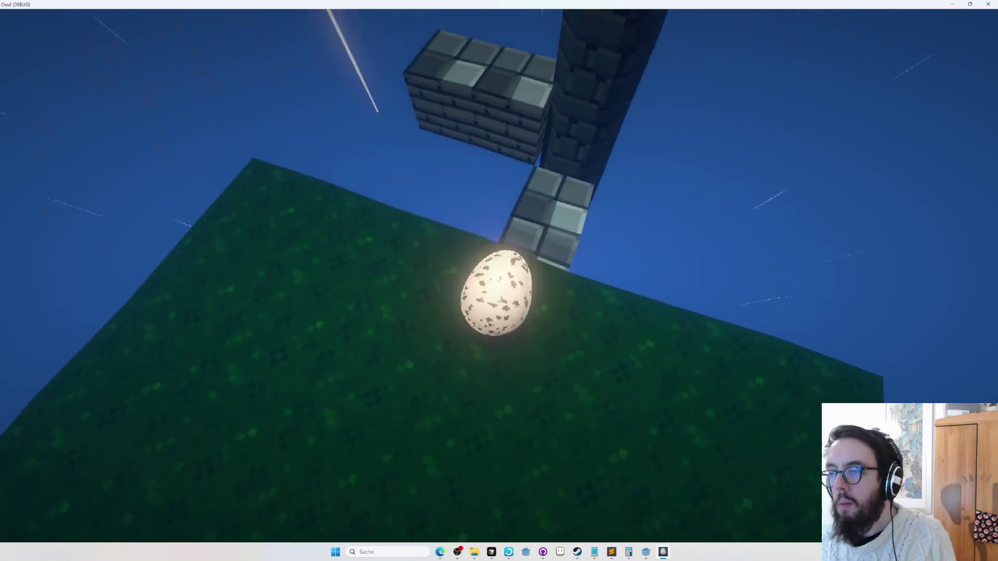
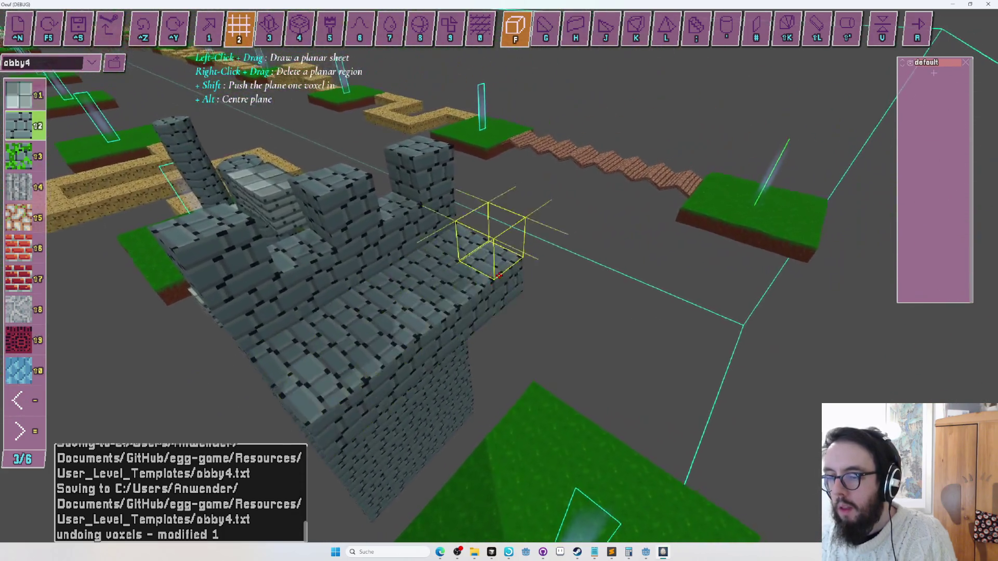
- Save obby4, undo the last voxel change, and switch to layer-assignment mode
{"action": "key", "text": "ctrl+s"}
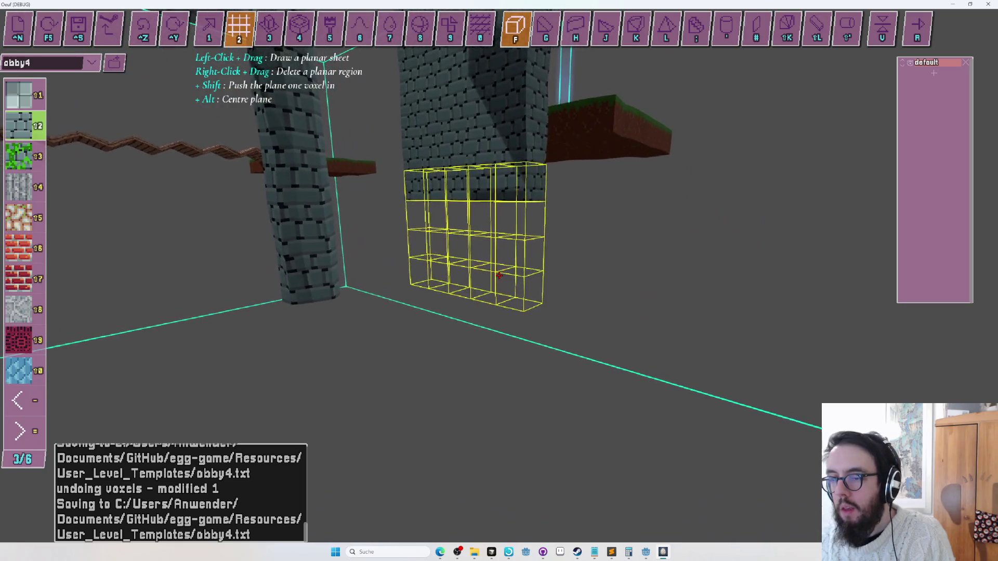
{"action": "key", "text": "ctrl+z"}
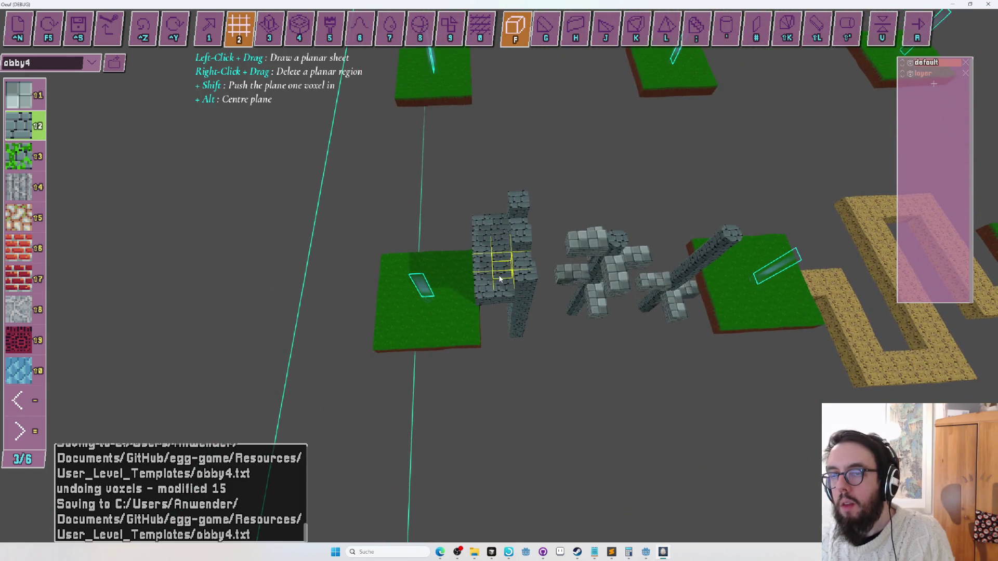
{"action": "key", "text": "Tab"}
- Assign the stone-brick pillars and floating brick step blocks to the new second layer
{"action": "scroll", "coordinate": [500, 279], "scroll_direction": "down", "scroll_amount": 3}
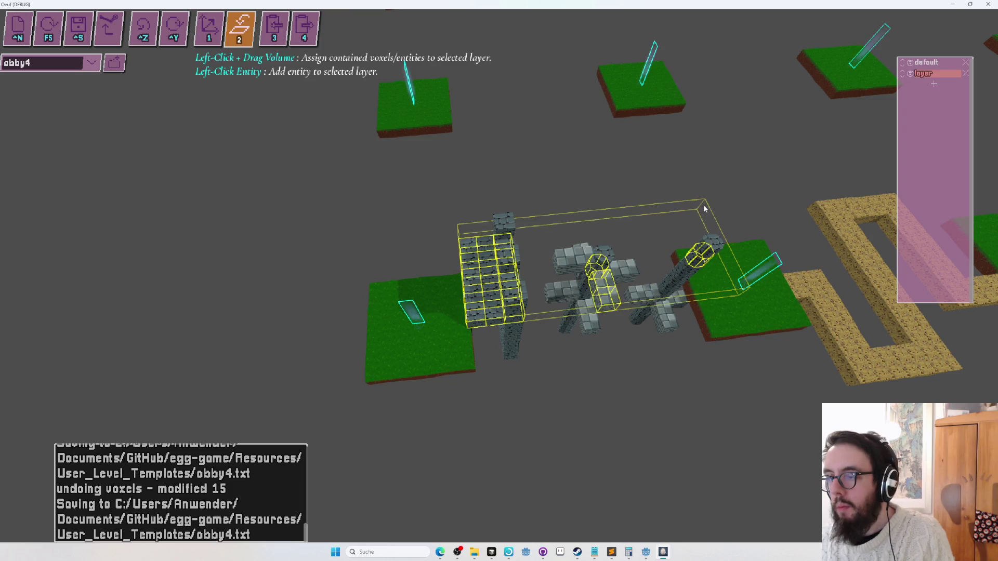
{"action": "mouse_move", "coordinate": [686, 291]}
{"action": "left_mouse_down"}
{"action": "mouse_move", "coordinate": [691, 155]}
{"action": "mouse_move", "coordinate": [673, 337]}
{"action": "left_mouse_up"}
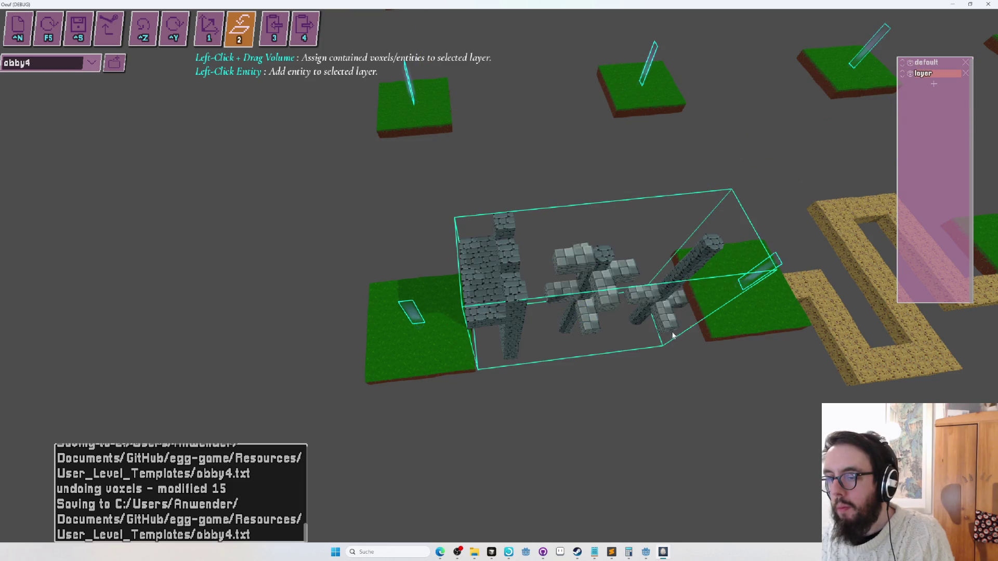
{"action": "scroll", "coordinate": [569, 287], "scroll_direction": "down", "scroll_amount": 3}
{"action": "scroll", "coordinate": [497, 276], "scroll_direction": "up", "scroll_amount": 2}
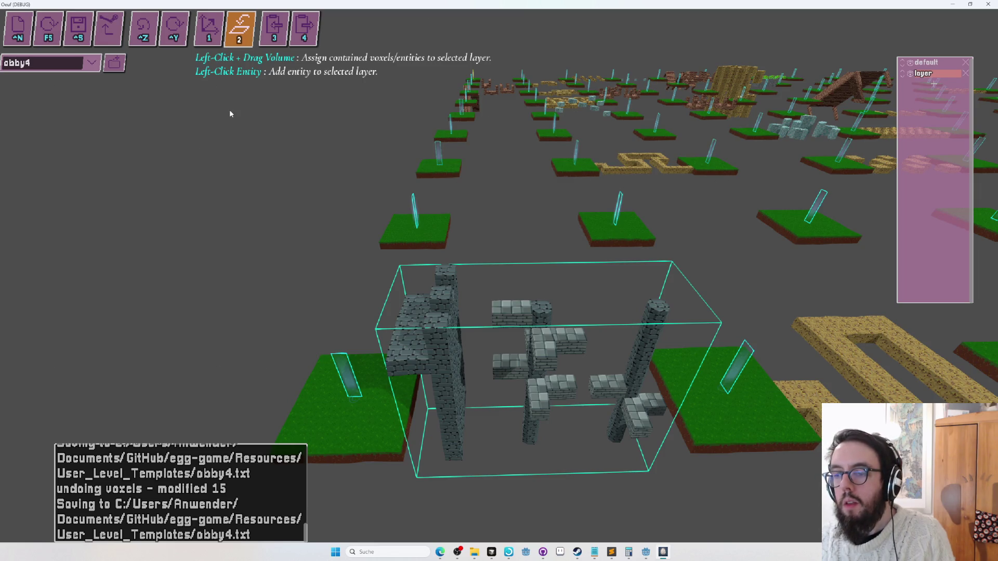
- Select the stone-brick pillar layer for transforming
{"action": "key", "text": "1"}
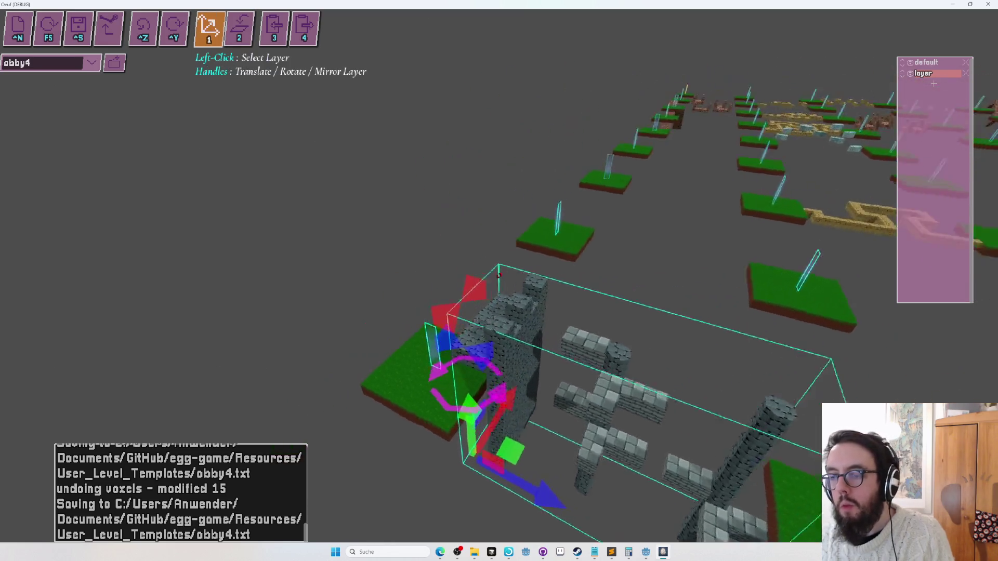
{"action": "scroll", "coordinate": [447, 295], "scroll_direction": "down", "scroll_amount": 5}
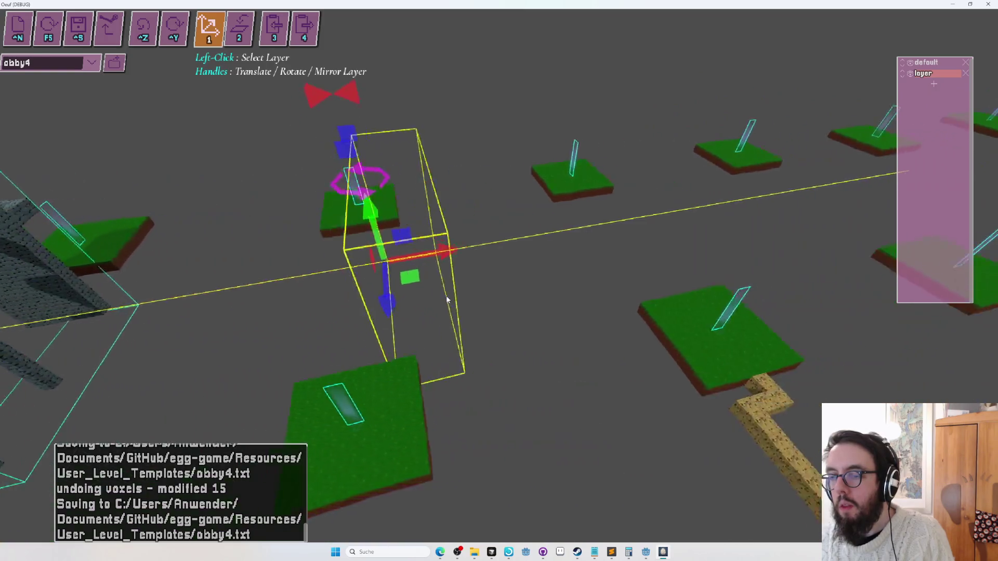
{"action": "left_click_drag", "start_coordinate": [447, 295], "coordinate": [422, 250]}
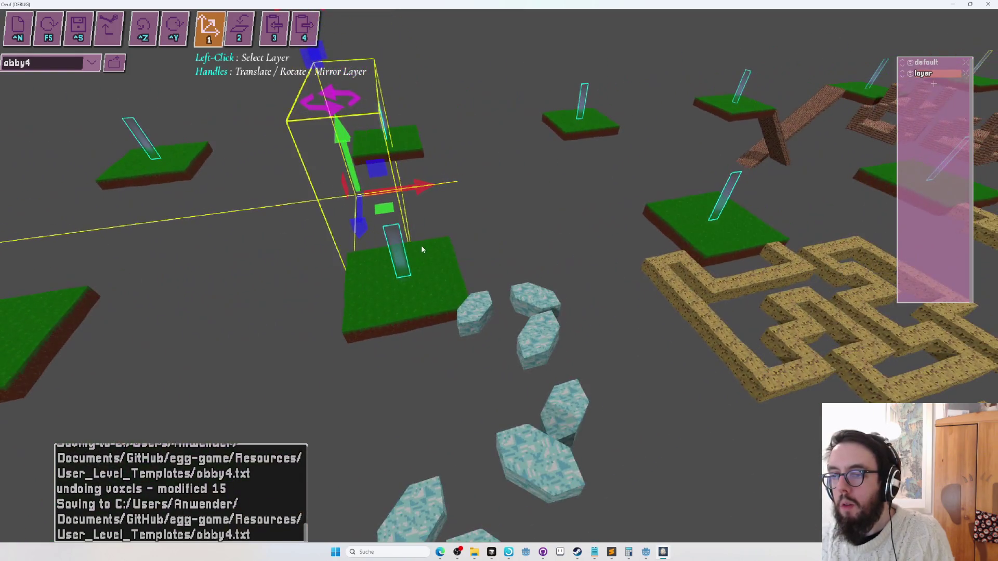
{"action": "left_click", "coordinate": [436, 244]}
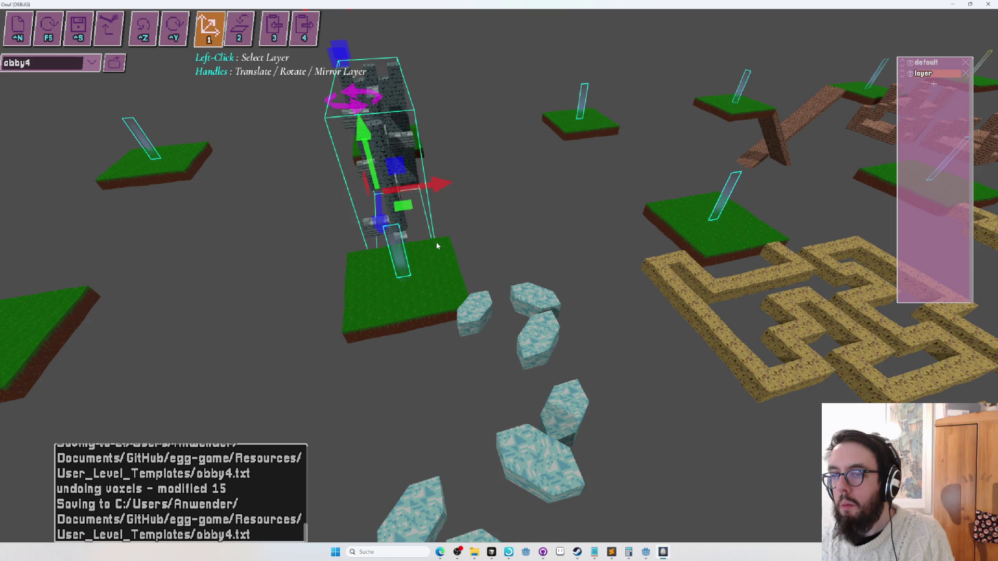
- Slide the stone pillar layer along the x axis
{"action": "scroll", "coordinate": [499, 276], "scroll_direction": "down", "scroll_amount": 3}
{"action": "left_click_drag", "start_coordinate": [499, 275], "coordinate": [499, 275]}
{"action": "scroll", "coordinate": [498, 275], "scroll_direction": "up", "scroll_amount": 3}
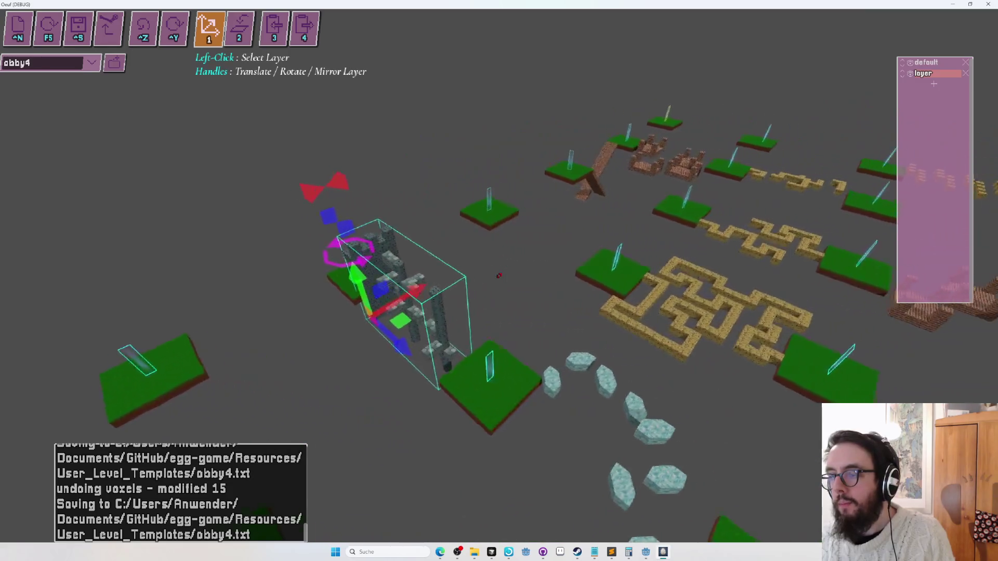
{"action": "scroll", "coordinate": [499, 275], "scroll_direction": "up", "scroll_amount": 3}
{"action": "scroll", "coordinate": [499, 276], "scroll_direction": "down", "scroll_amount": 5}
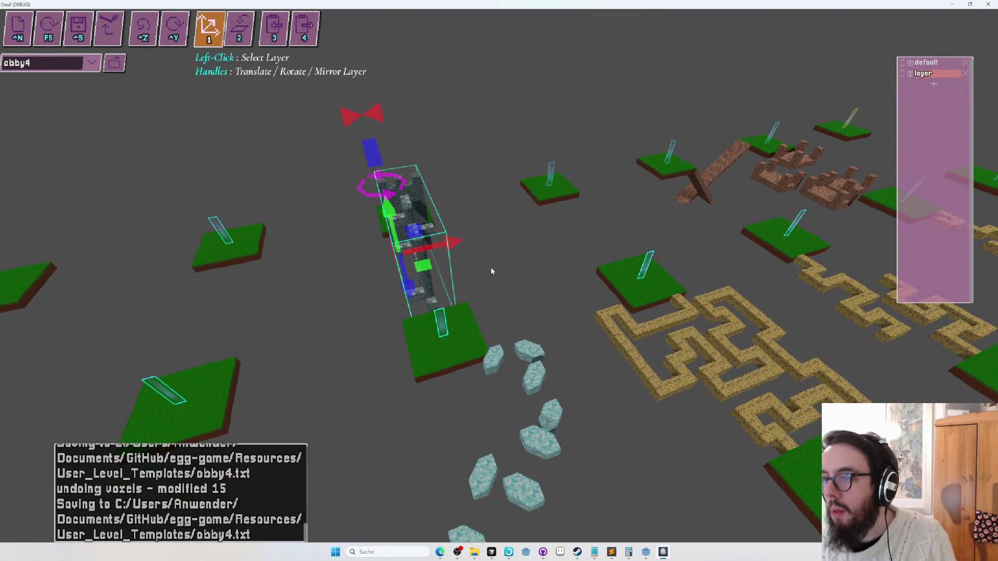
{"action": "mouse_move", "coordinate": [457, 243]}
{"action": "left_mouse_down"}
{"action": "mouse_move", "coordinate": [445, 244]}
{"action": "mouse_move", "coordinate": [482, 203]}
{"action": "left_mouse_up"}
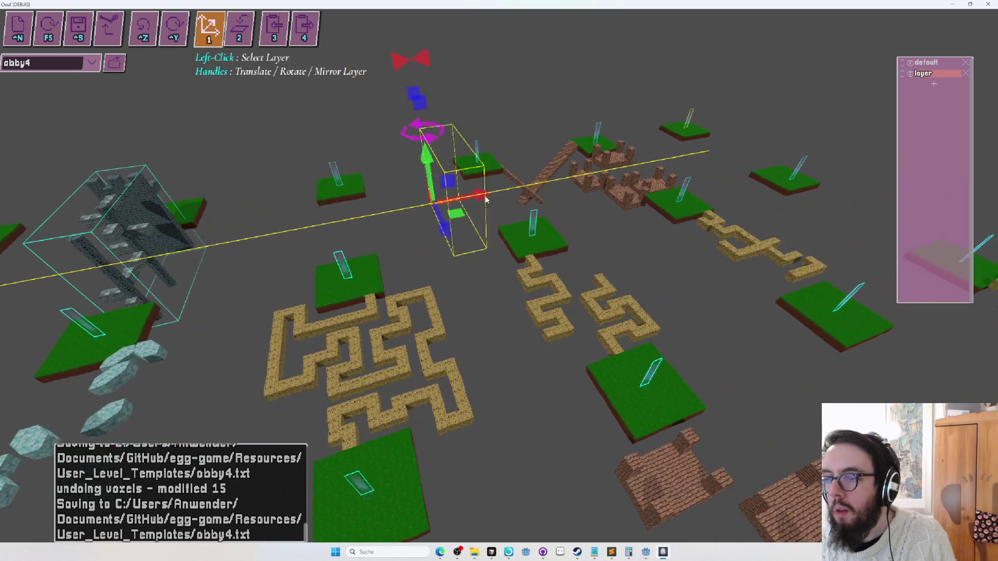
{"action": "key", "text": "shift+Tab"}
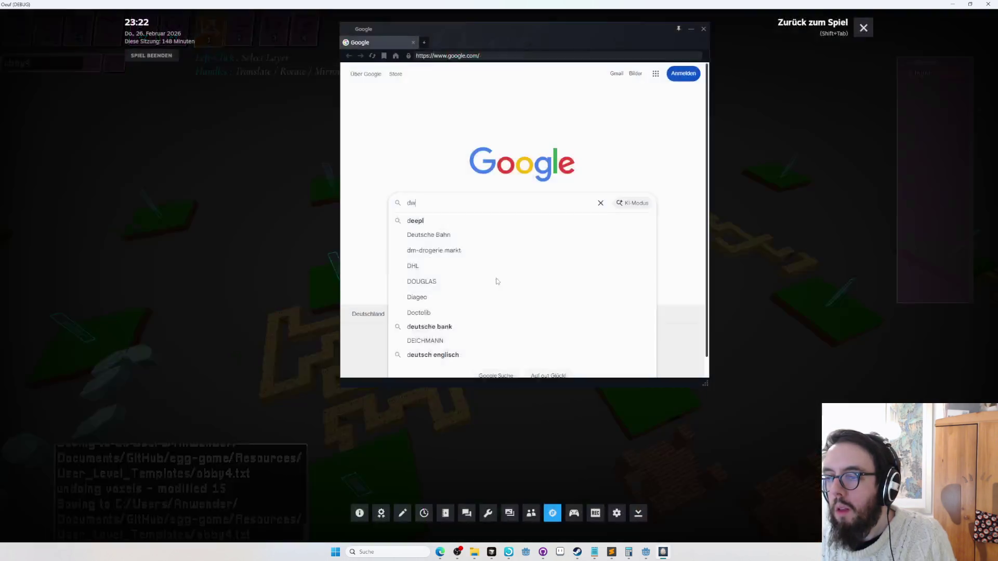
{"action": "key", "text": "shift+Tab"}
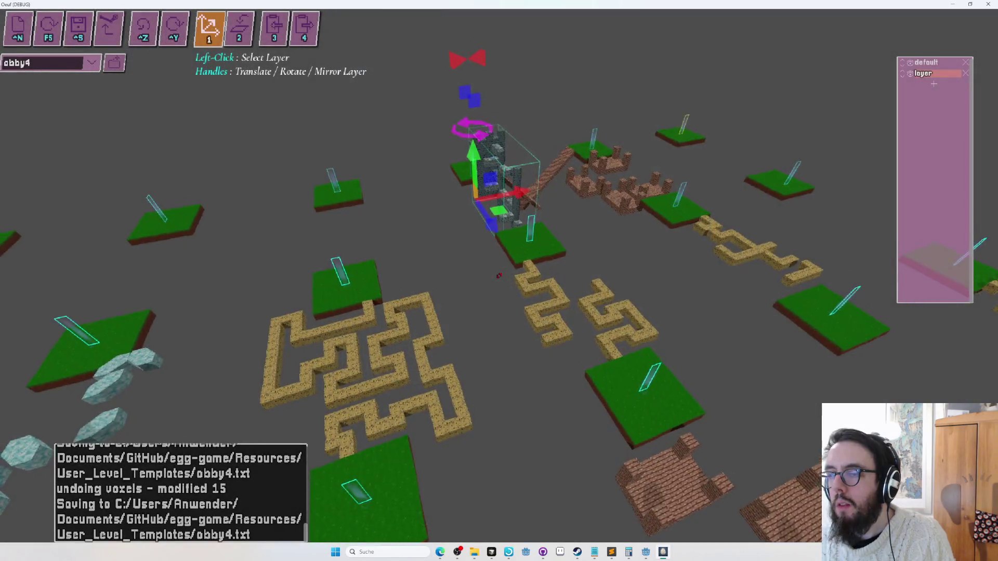
- Move the stone pillar layer toward the middle of the level
{"action": "scroll", "coordinate": [499, 275], "scroll_direction": "up", "scroll_amount": 6}
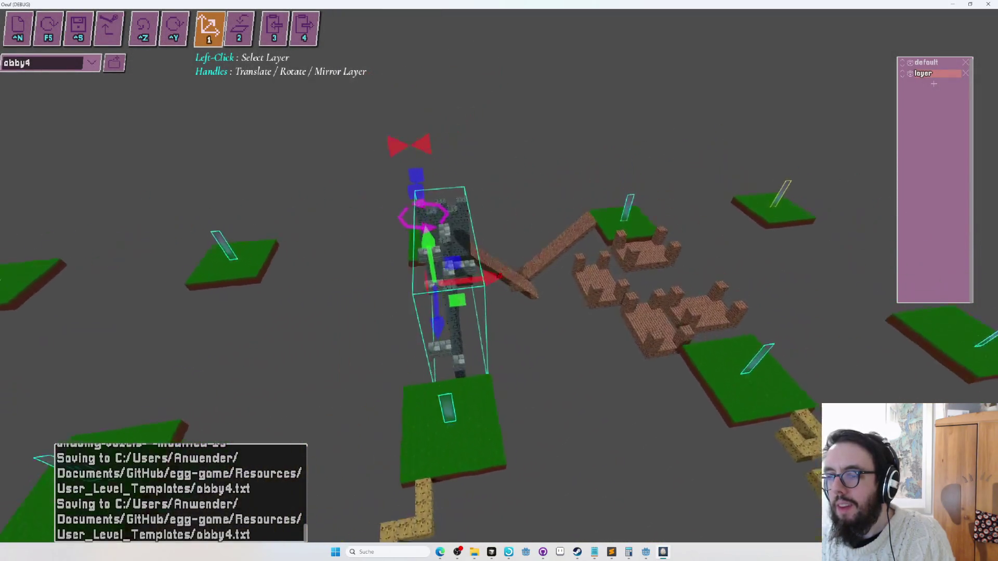
{"action": "left_click_drag", "start_coordinate": [488, 270], "coordinate": [502, 279]}
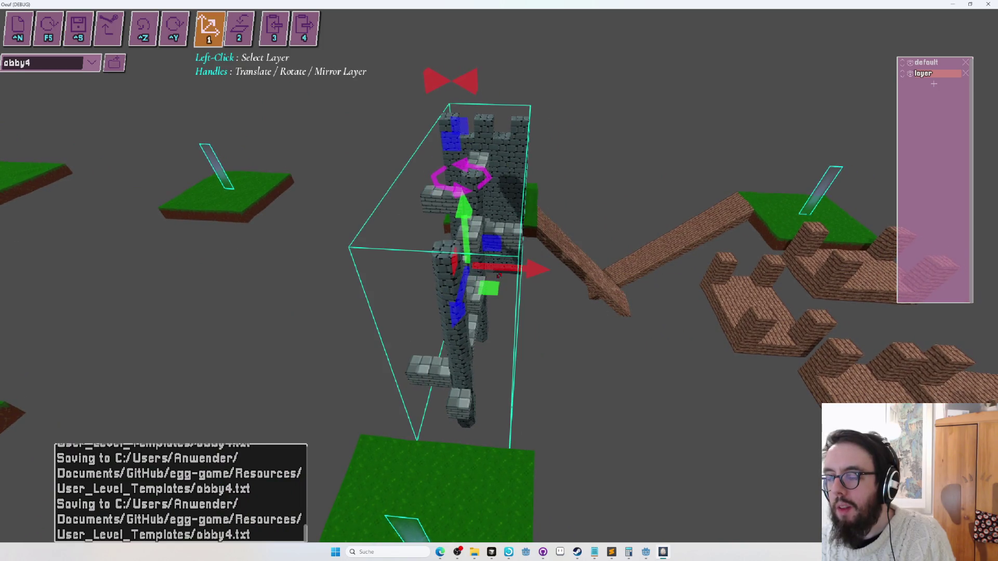
{"action": "scroll", "coordinate": [499, 275], "scroll_direction": "down", "scroll_amount": 5}
{"action": "left_click_drag", "start_coordinate": [499, 276], "coordinate": [500, 279]}
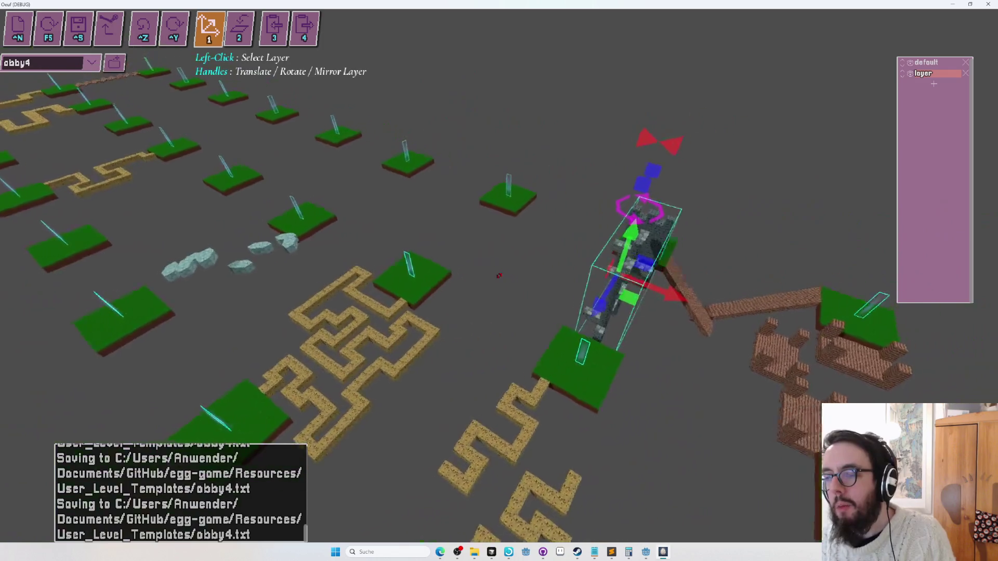
{"action": "mouse_move", "coordinate": [723, 330]}
{"action": "left_mouse_down"}
{"action": "mouse_move", "coordinate": [576, 284]}
{"action": "mouse_move", "coordinate": [397, 312]}
{"action": "mouse_move", "coordinate": [416, 390]}
{"action": "left_mouse_up"}
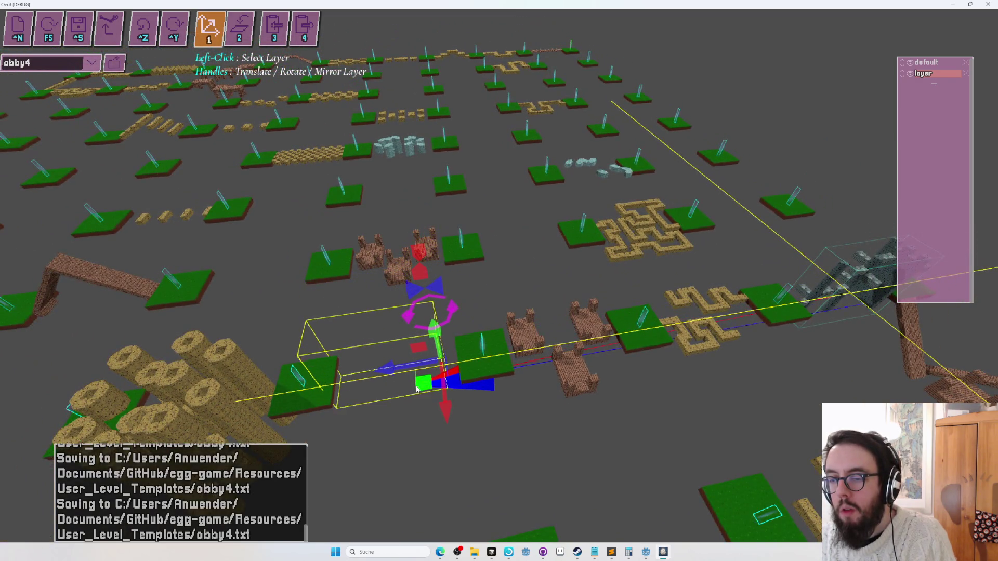
- Undo the misplaced move and set the stone pillars beside the sandstone pillars
{"action": "key", "text": "ctrl+z"}
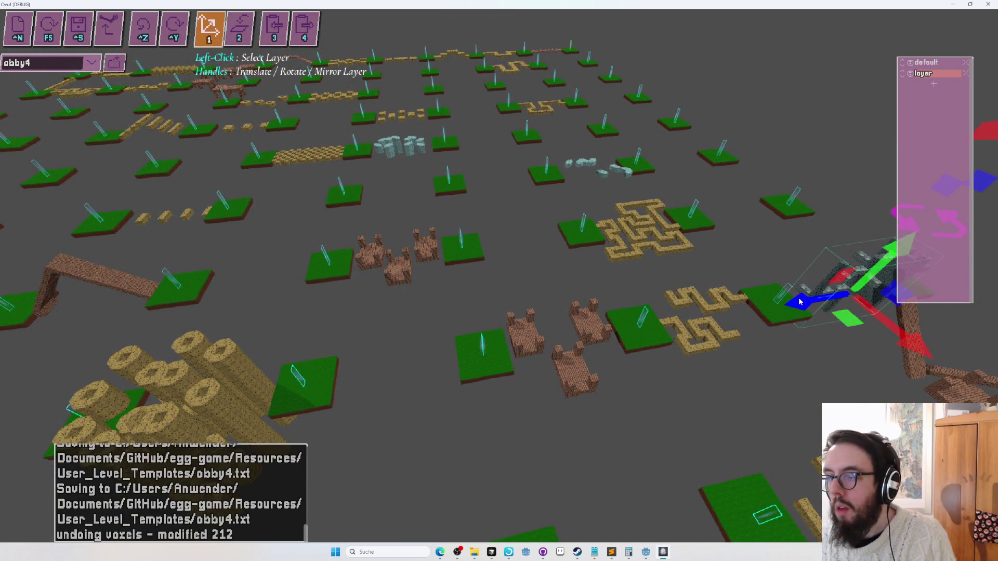
{"action": "mouse_move", "coordinate": [807, 303]}
{"action": "left_mouse_down"}
{"action": "mouse_move", "coordinate": [479, 323]}
{"action": "mouse_move", "coordinate": [364, 371]}
{"action": "mouse_move", "coordinate": [446, 378]}
{"action": "mouse_move", "coordinate": [681, 294]}
{"action": "mouse_move", "coordinate": [484, 293]}
{"action": "left_mouse_up"}
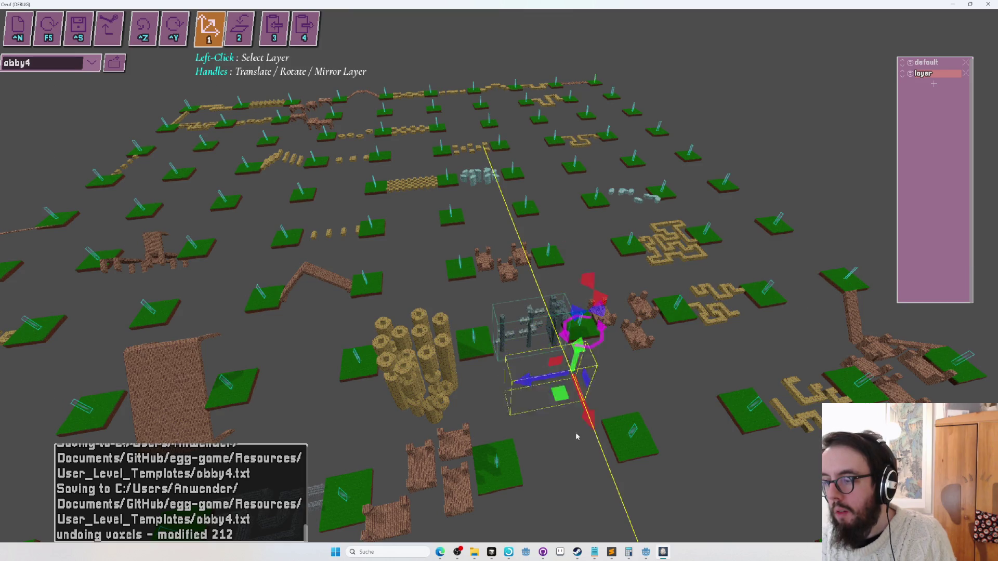
{"action": "scroll", "coordinate": [582, 498], "scroll_direction": "down", "scroll_amount": 3}
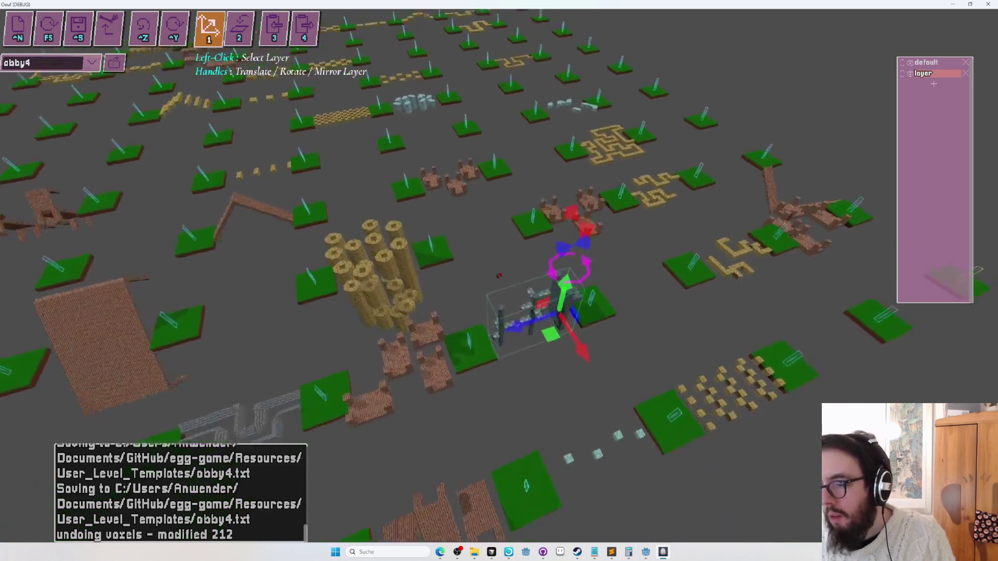
{"action": "scroll", "coordinate": [498, 275], "scroll_direction": "up", "scroll_amount": 5}
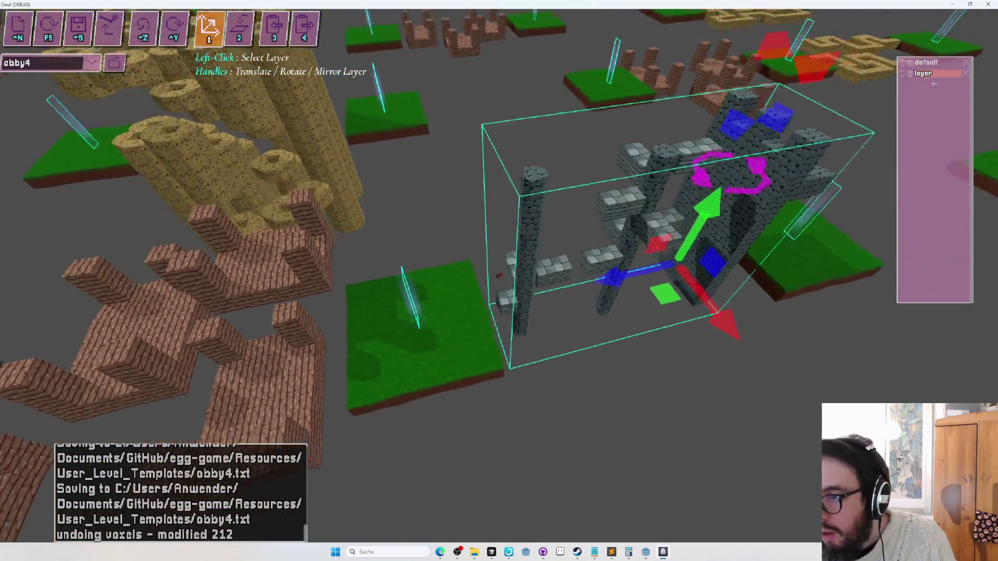
{"action": "scroll", "coordinate": [499, 276], "scroll_direction": "down", "scroll_amount": 5}
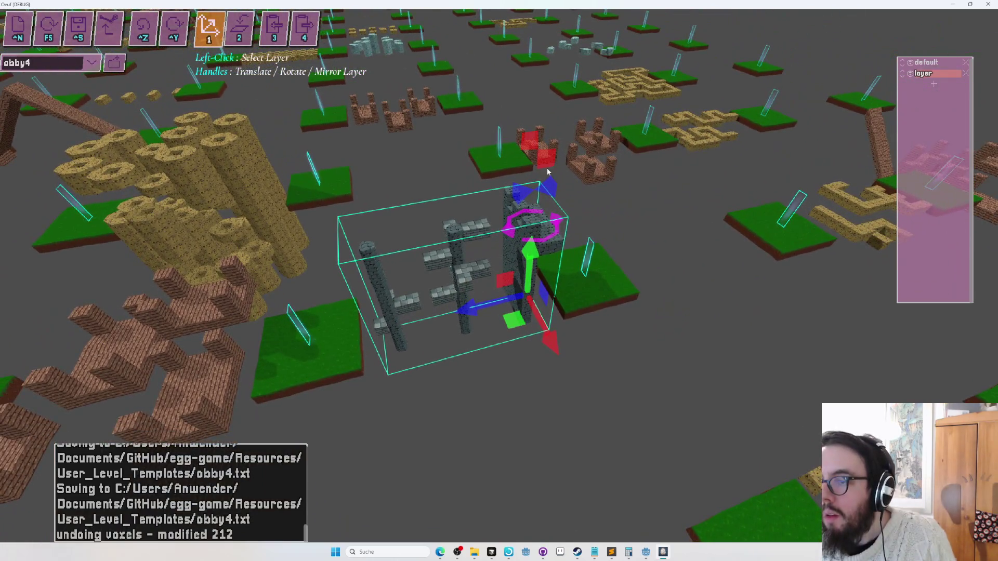
- Save obby4 and return to drawing voxel sheets
{"action": "key", "text": "ctrl+s"}
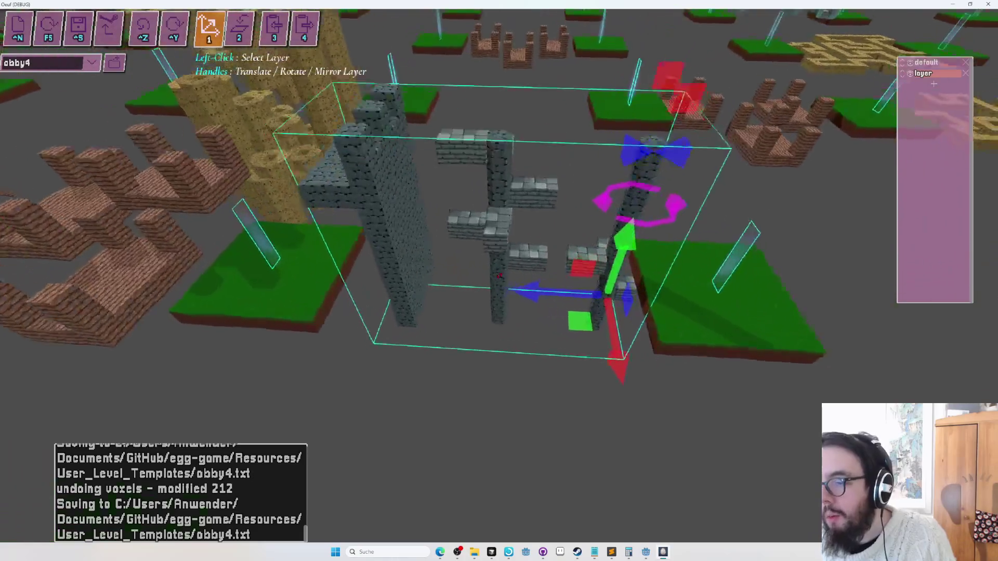
{"action": "scroll", "coordinate": [498, 275], "scroll_direction": "up", "scroll_amount": 5}
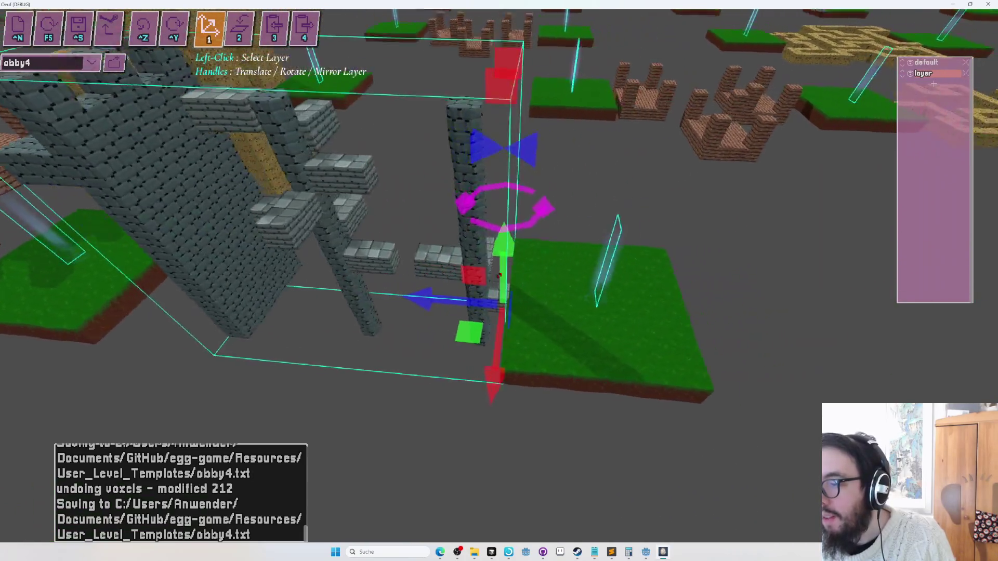
{"action": "scroll", "coordinate": [499, 276], "scroll_direction": "down", "scroll_amount": 3}
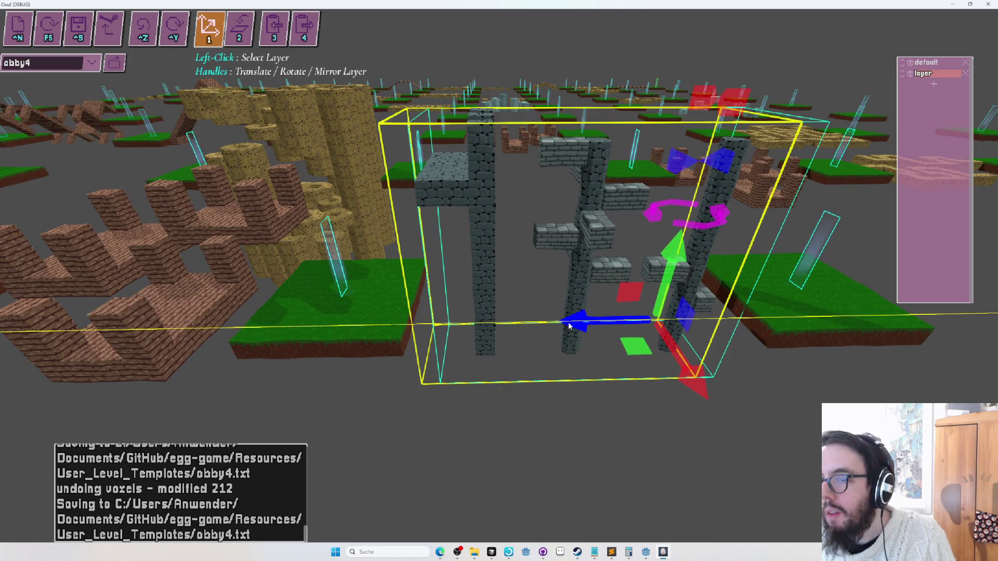
{"action": "scroll", "coordinate": [498, 276], "scroll_direction": "up", "scroll_amount": 5}
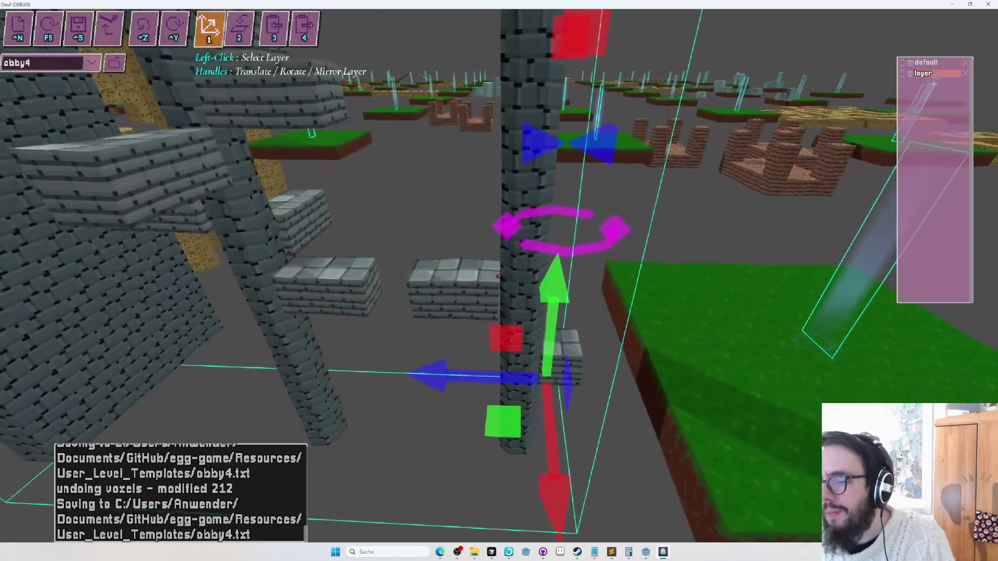
{"action": "key", "text": "2"}
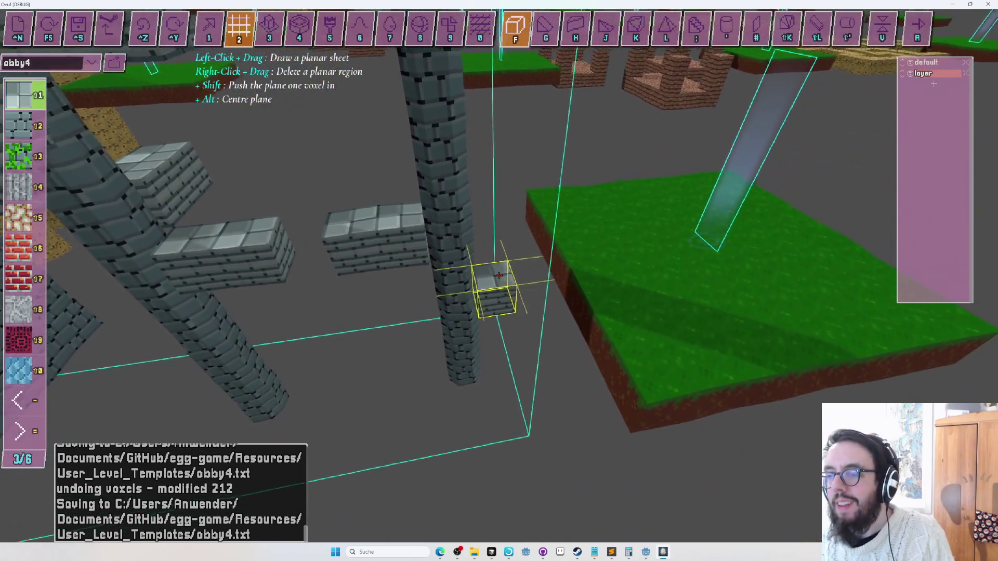
- Assign the boxed middle stone columns and a tall volume of nearby blocks to the default layer
{"action": "scroll", "coordinate": [499, 275], "scroll_direction": "down", "scroll_amount": 5}
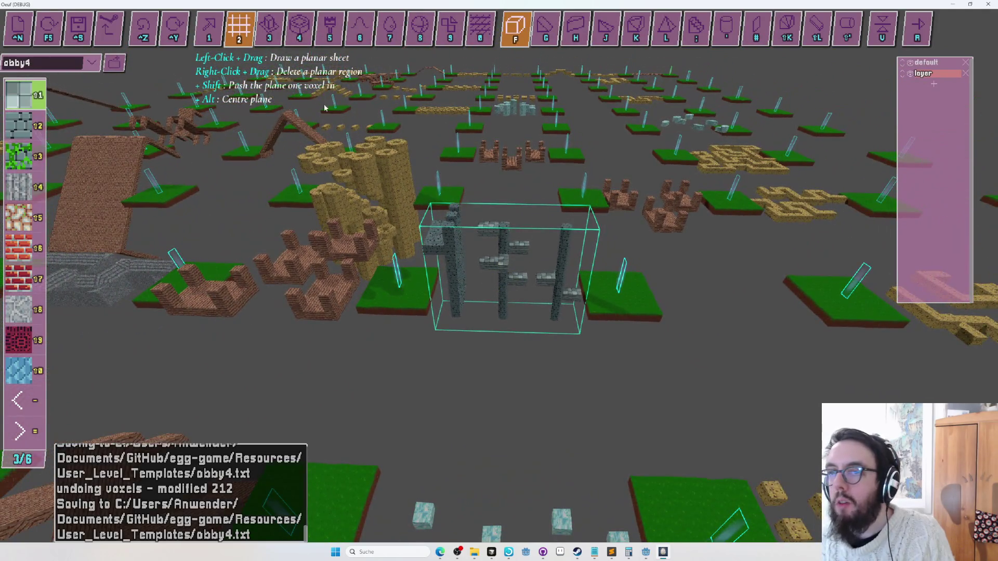
{"action": "left_click", "coordinate": [272, 36]}
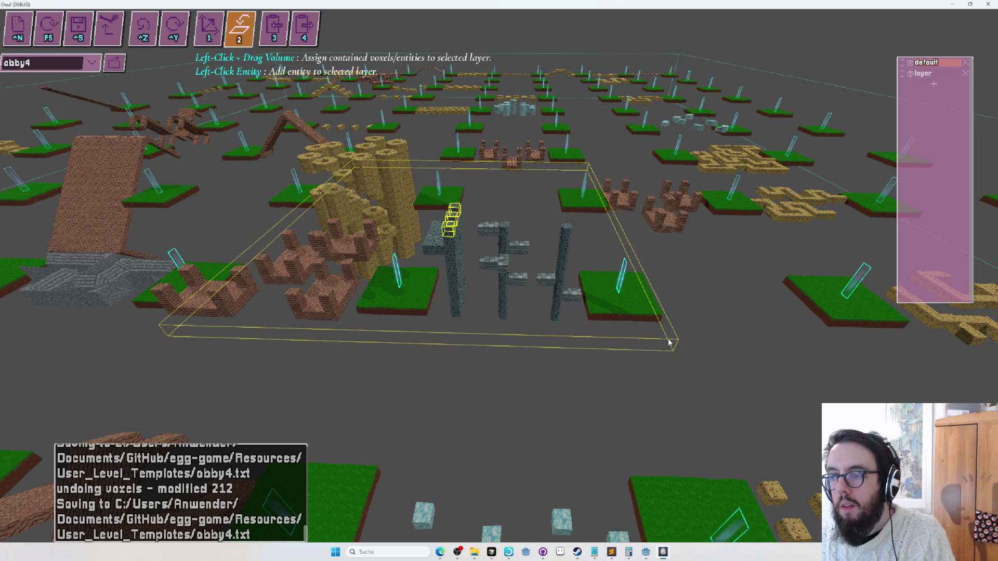
{"action": "left_click_drag", "start_coordinate": [669, 343], "coordinate": [638, 144]}
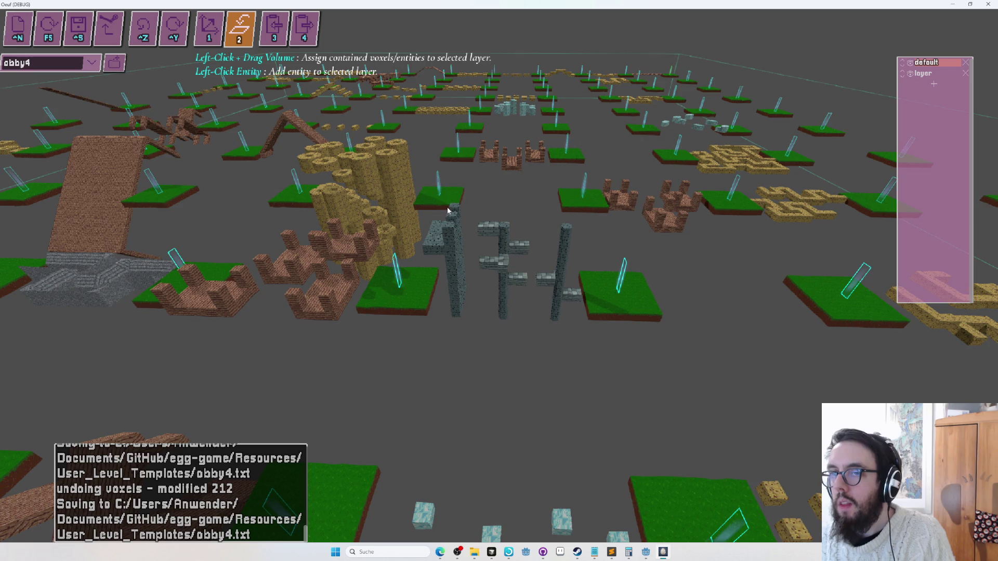
{"action": "mouse_move", "coordinate": [667, 317]}
{"action": "left_mouse_down"}
{"action": "mouse_move", "coordinate": [644, 395]}
{"action": "mouse_move", "coordinate": [636, 374]}
{"action": "left_mouse_up"}
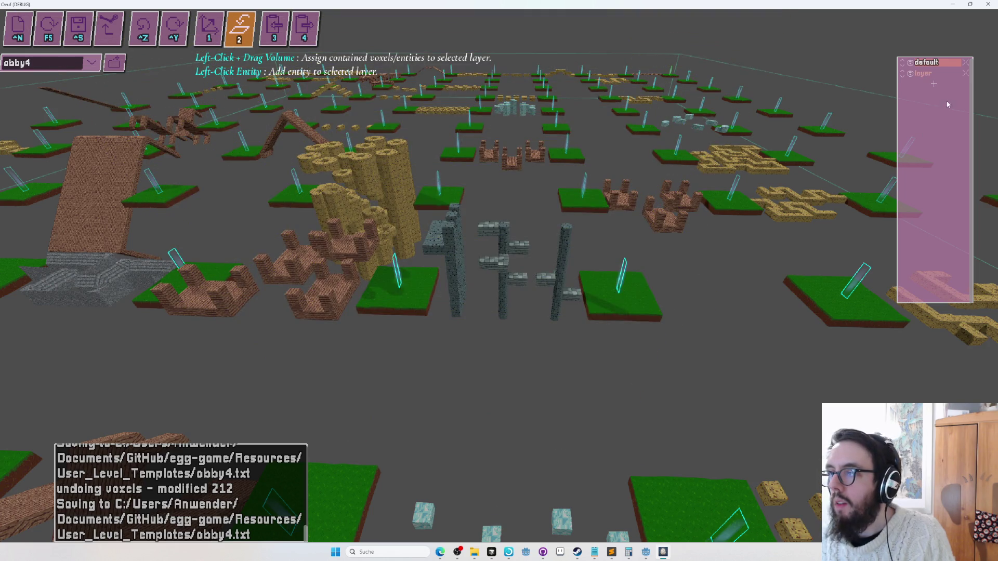
- Save obby4, switch to block building, and choose the stone-brick material in slot 2
{"action": "key", "text": "ctrl+s"}
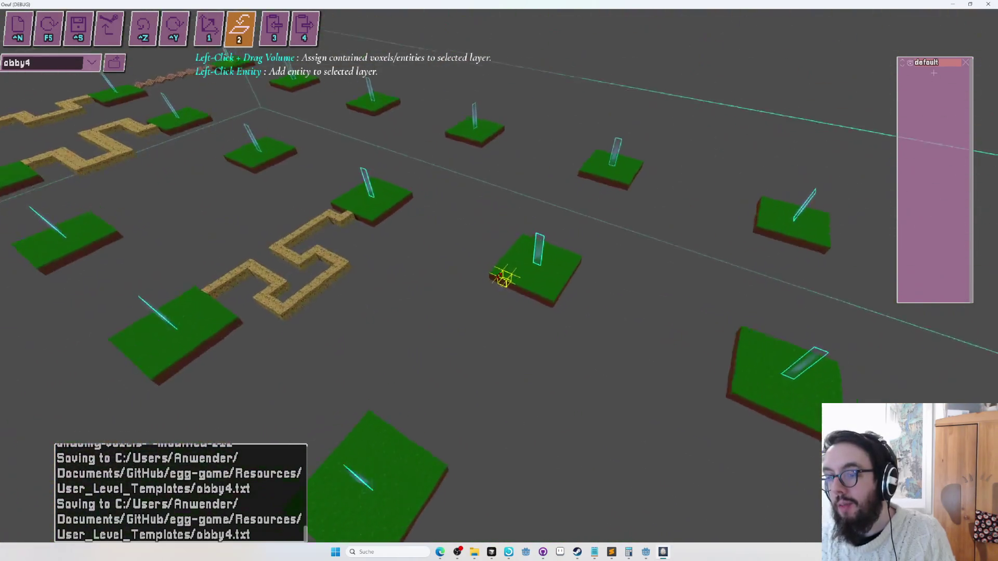
{"action": "left_click_drag", "start_coordinate": [499, 278], "coordinate": [499, 276]}
{"action": "key", "text": "1"}
{"action": "key", "text": "2"}
{"action": "key", "text": "Tab"}
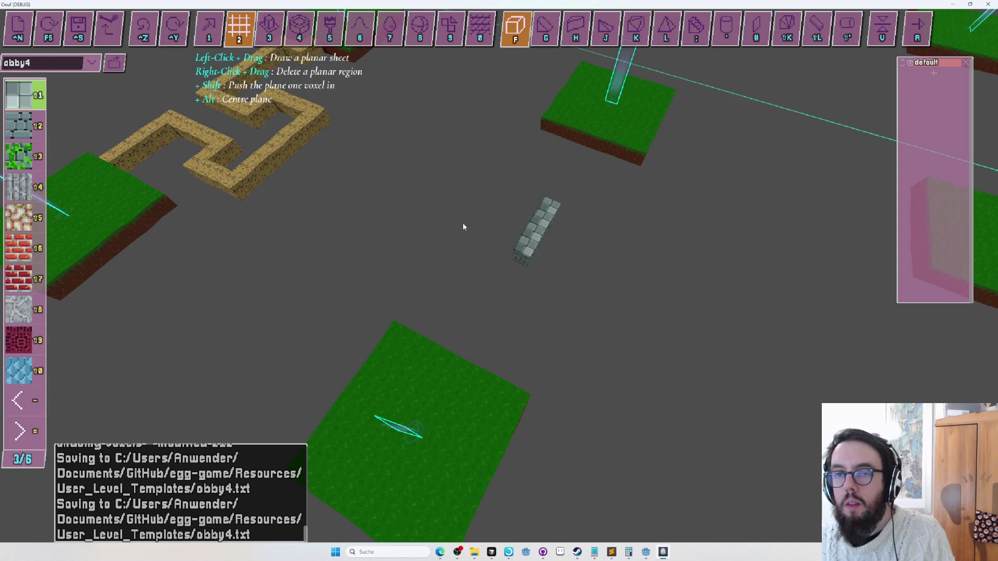
{"action": "key", "text": "shift+2"}
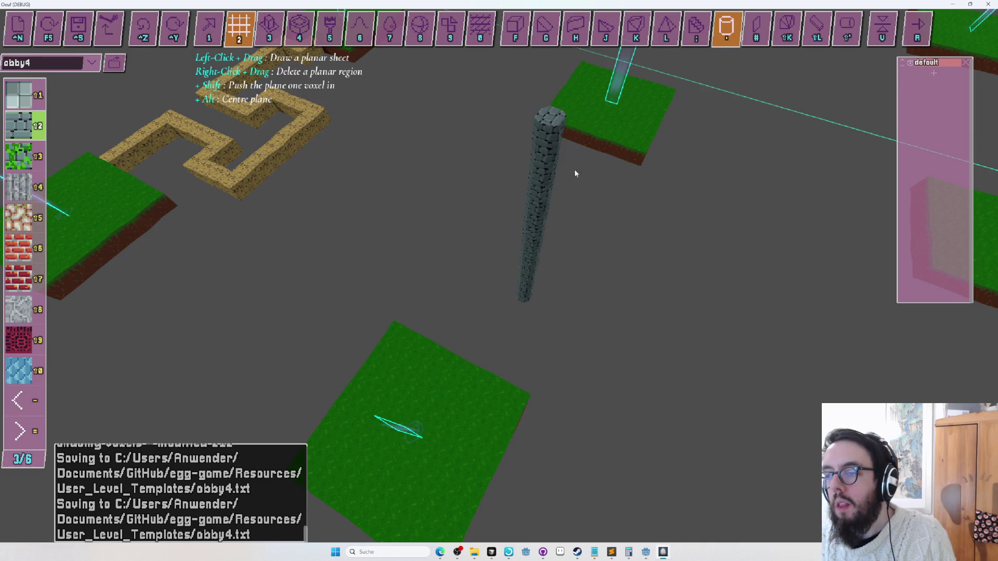
- Place a single stone-brick step block on the left side of the new column
{"action": "key", "text": "w"}
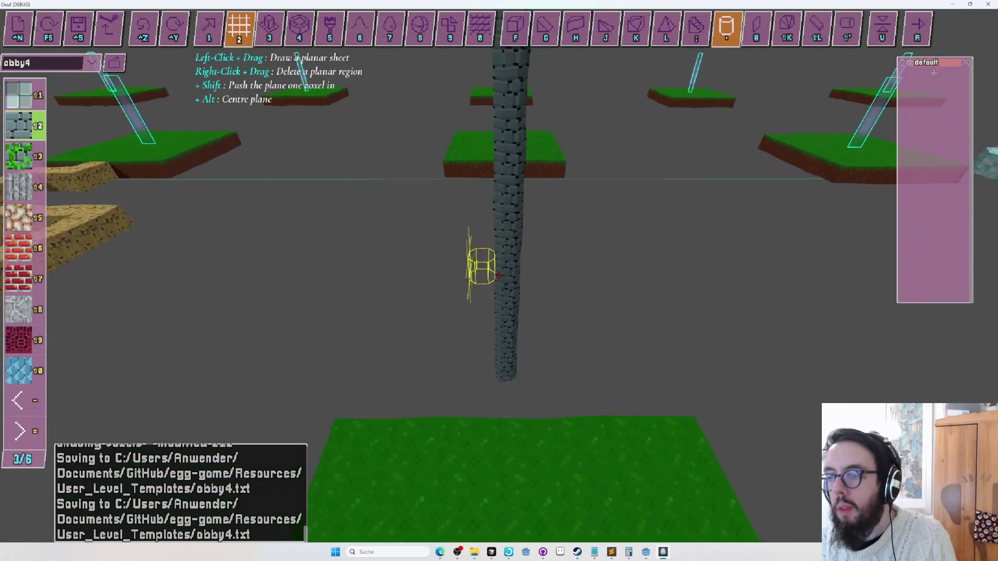
{"action": "key", "text": "w"}
{"action": "key", "text": "1"}
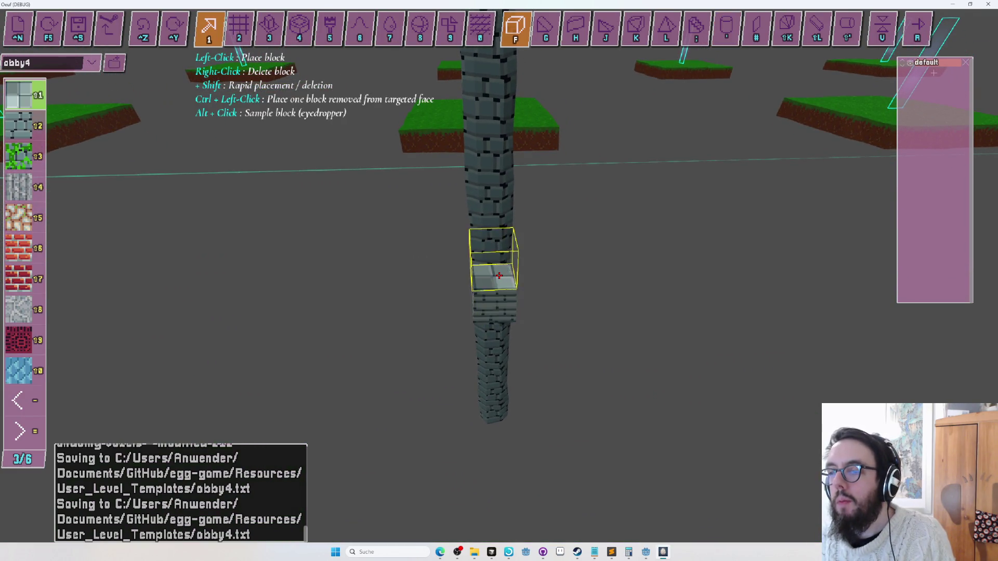
{"action": "key", "text": "a"}
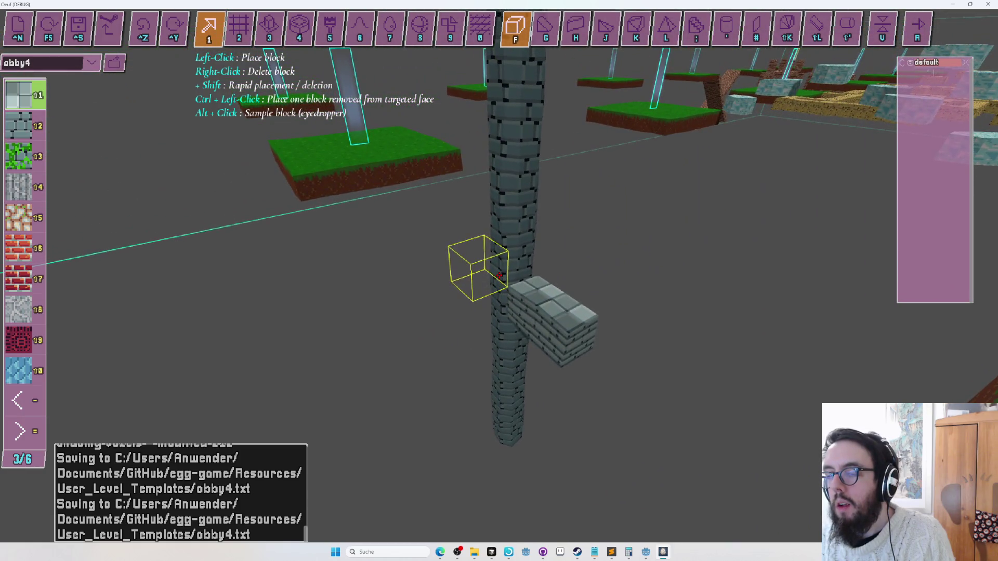
{"action": "key", "text": "d"}
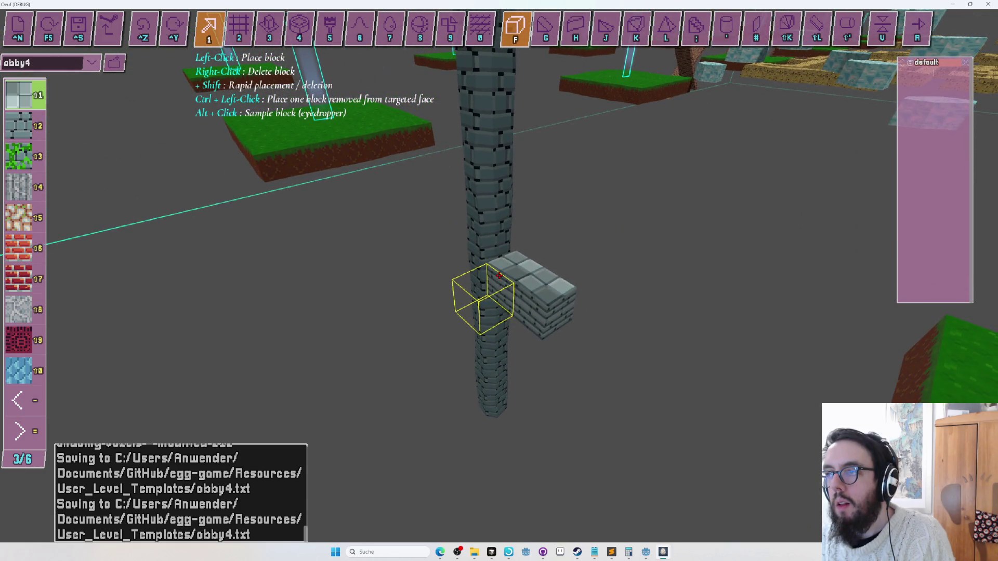
{"action": "key", "text": "w"}
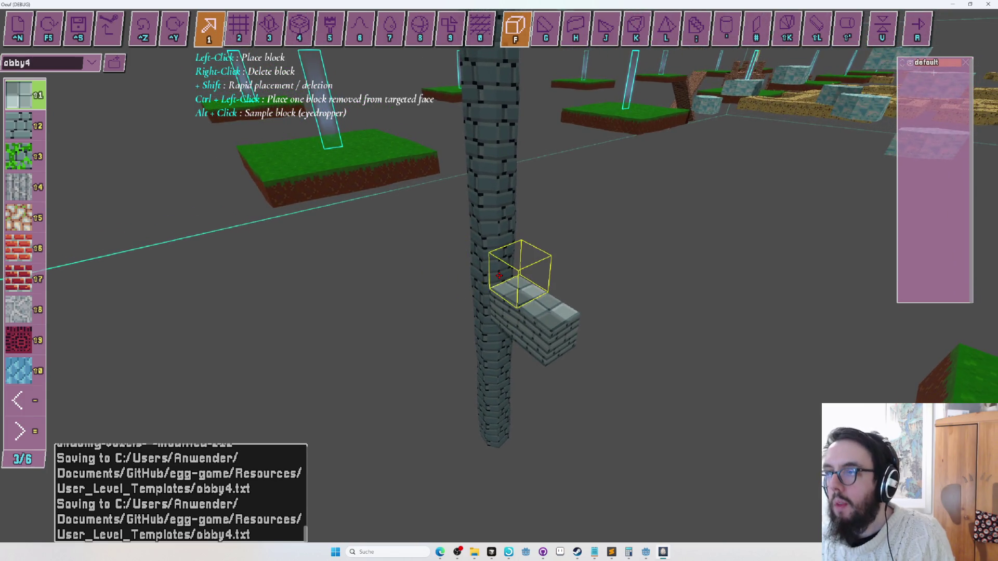
{"action": "key", "text": "a"}
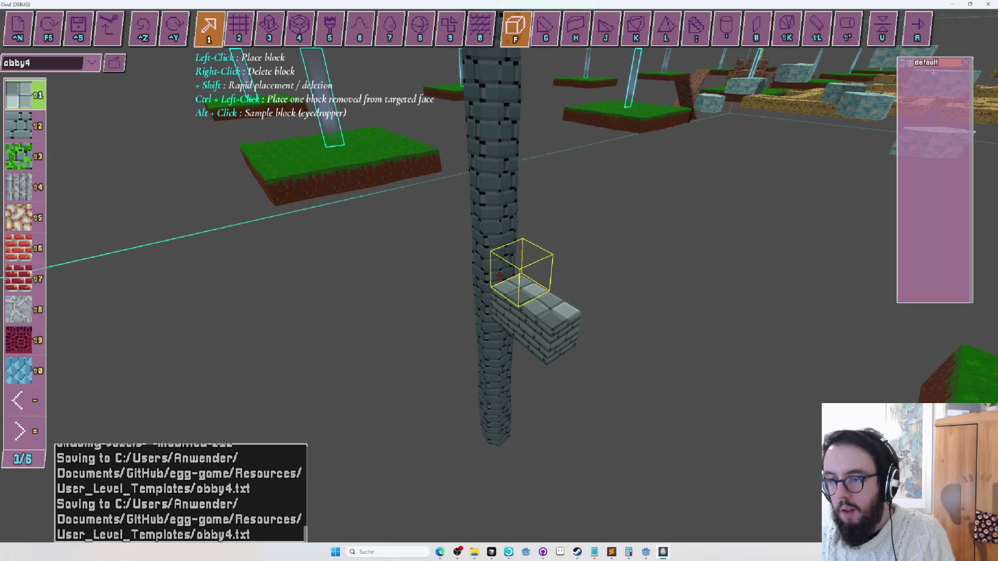
{"action": "left_click", "coordinate": [499, 276], "text": "shift"}
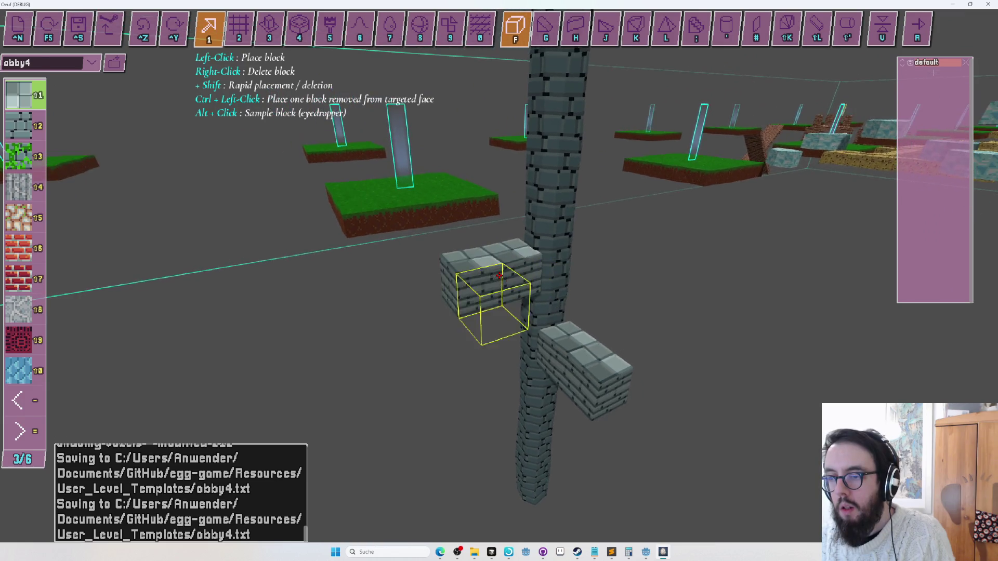
- Circle the camera around the column and switch to full-cube placement
{"action": "key", "text": "a"}
{"action": "key", "text": "s"}
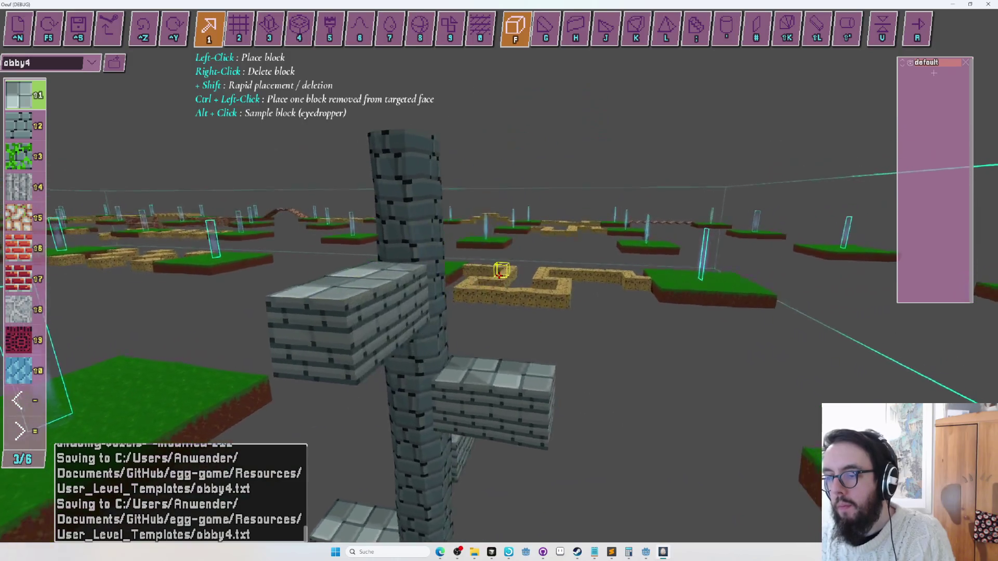
{"action": "key", "text": "a"}
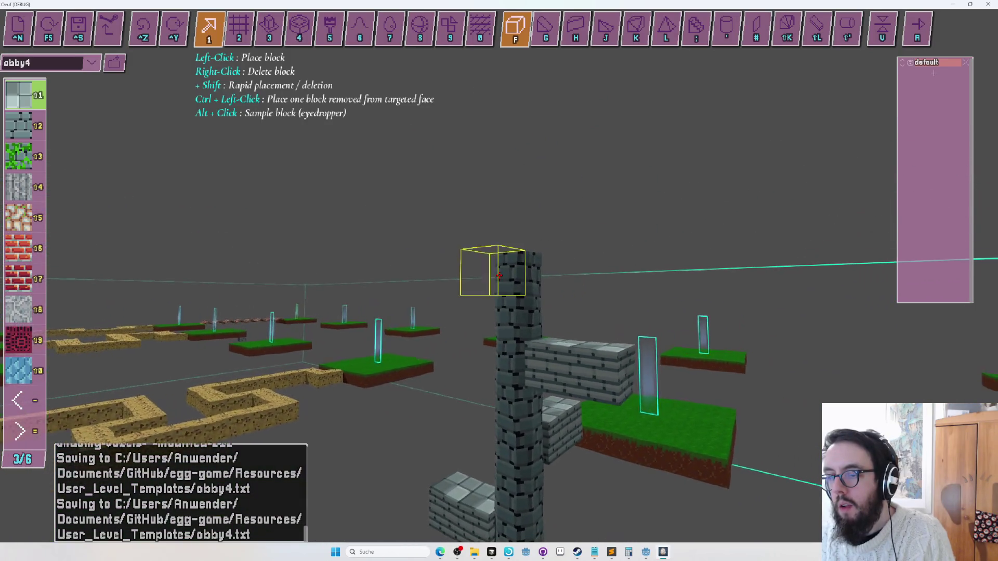
{"action": "key", "text": "q"}
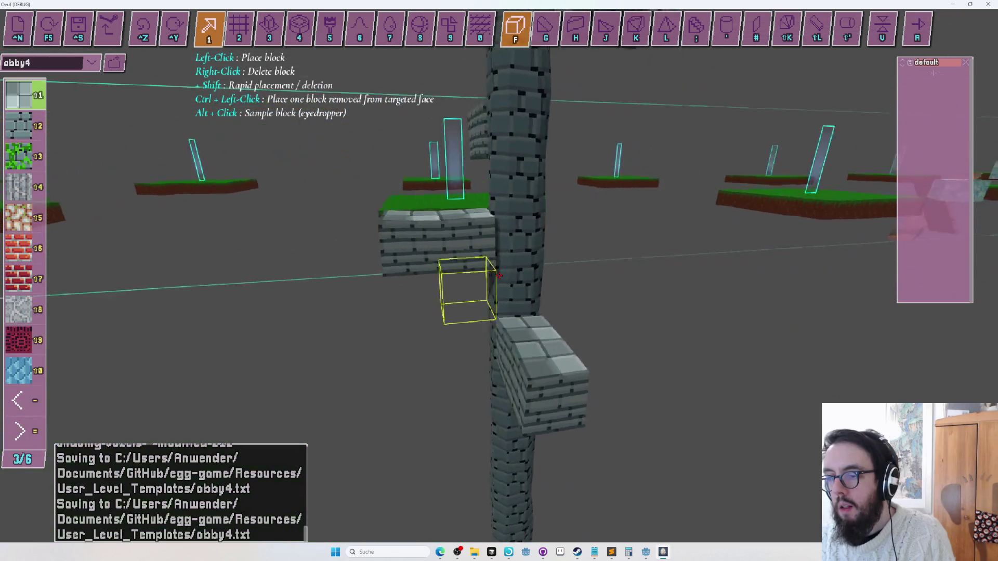
{"action": "key", "text": "e"}
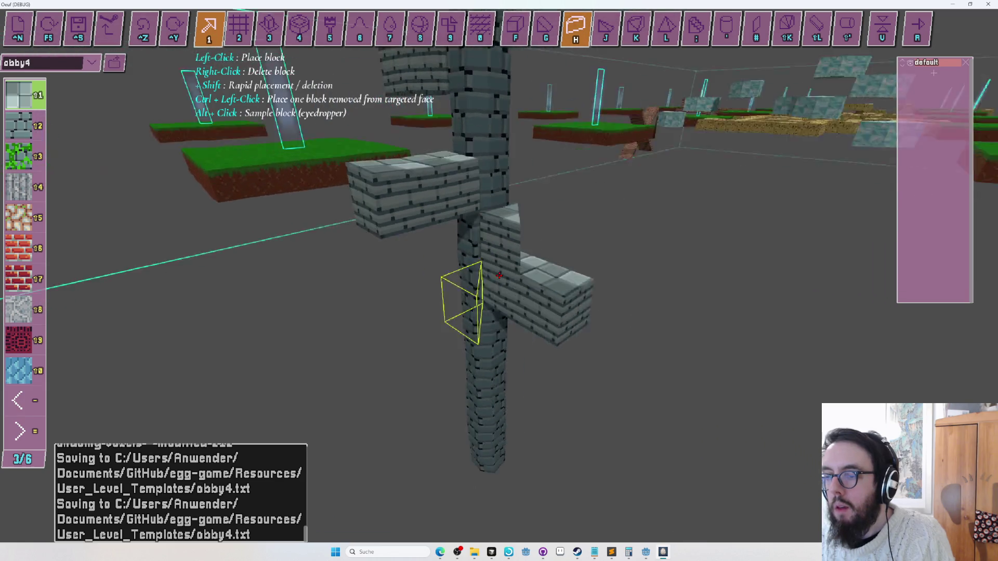
{"action": "key", "text": "e"}
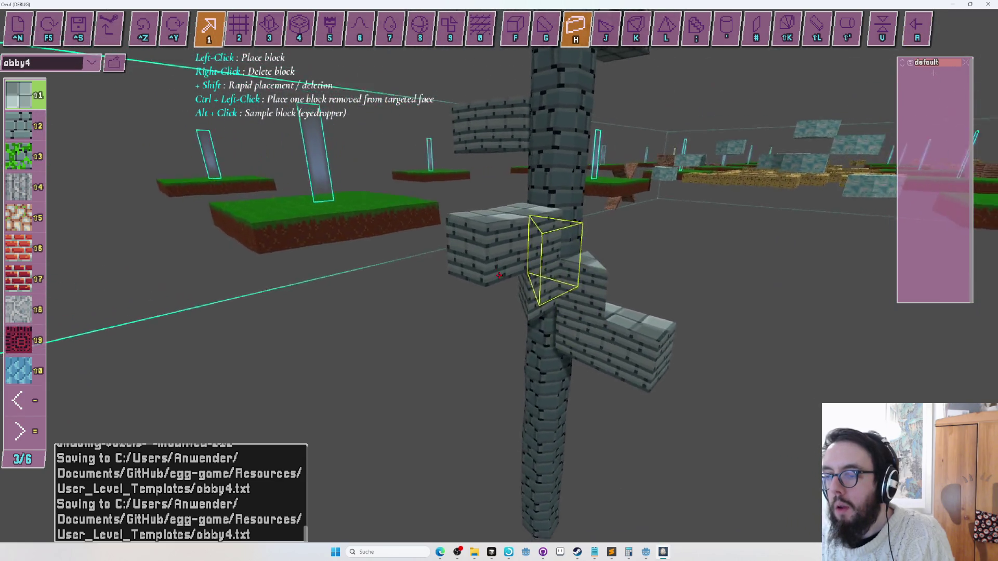
{"action": "key", "text": "f"}
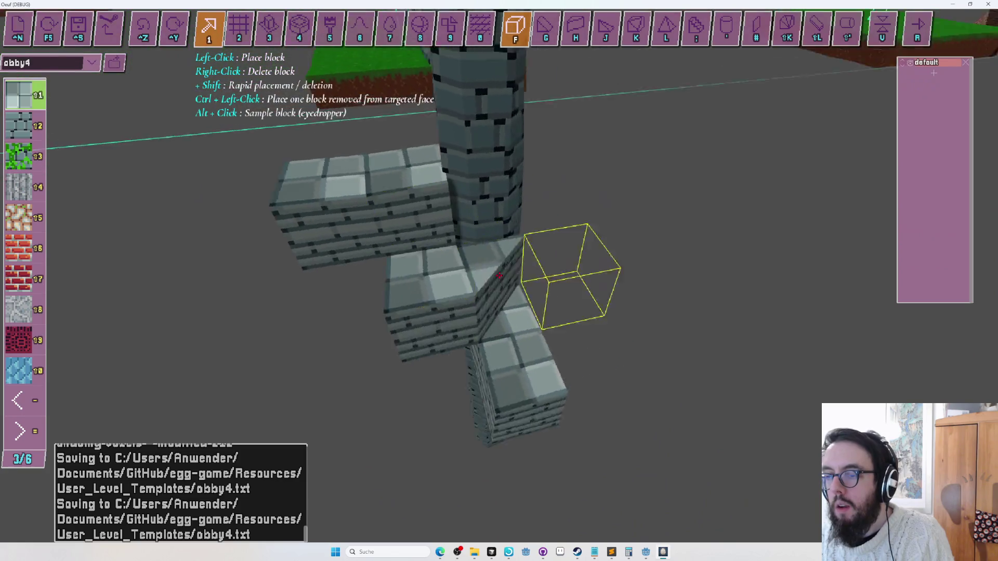
- Try the angled step shape in several orientations, then go back to full cubes
{"action": "scroll", "coordinate": [498, 275], "scroll_direction": "down", "scroll_amount": 3}
{"action": "scroll", "coordinate": [499, 276], "scroll_direction": "up", "scroll_amount": 5}
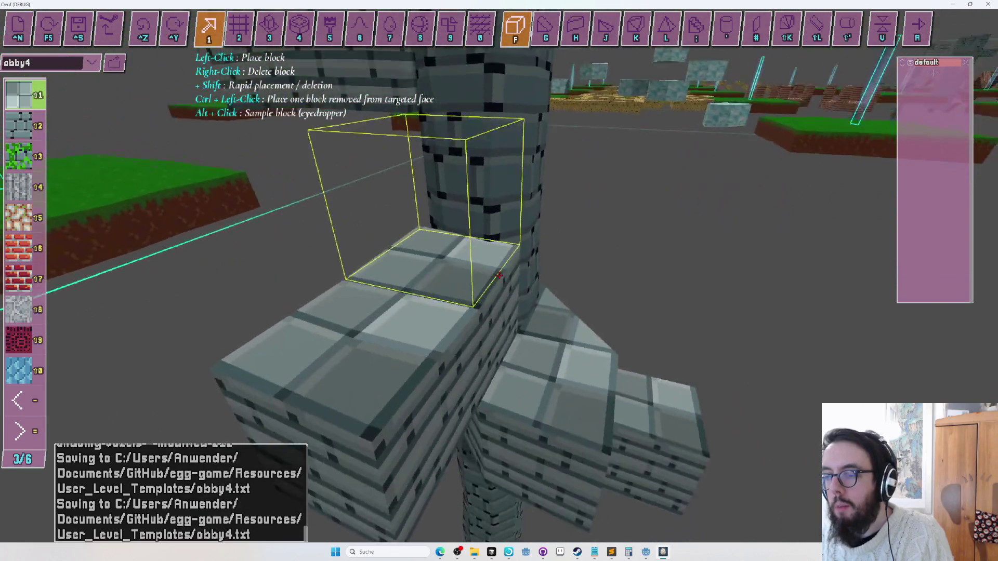
{"action": "key", "text": "h"}
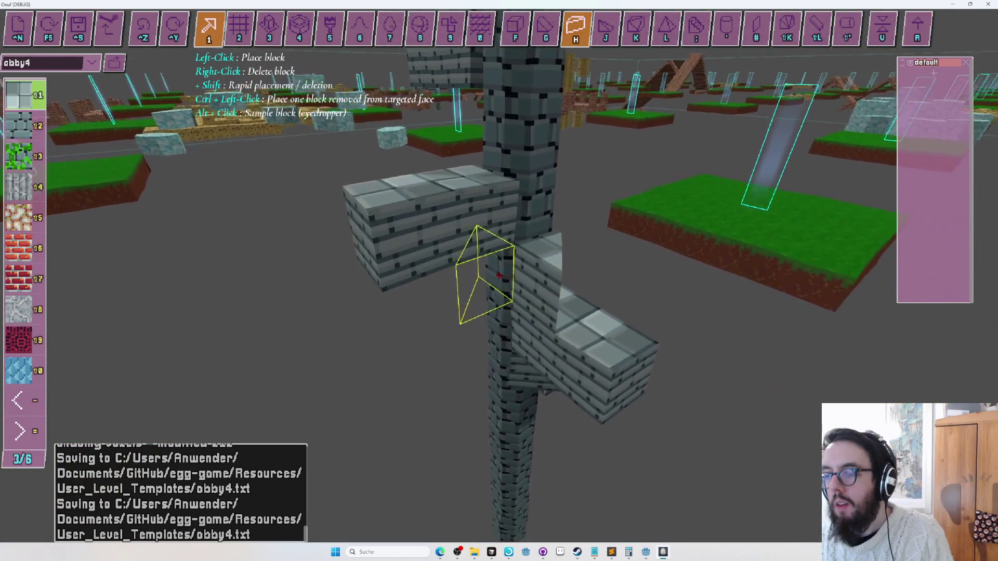
{"action": "key", "text": "r"}
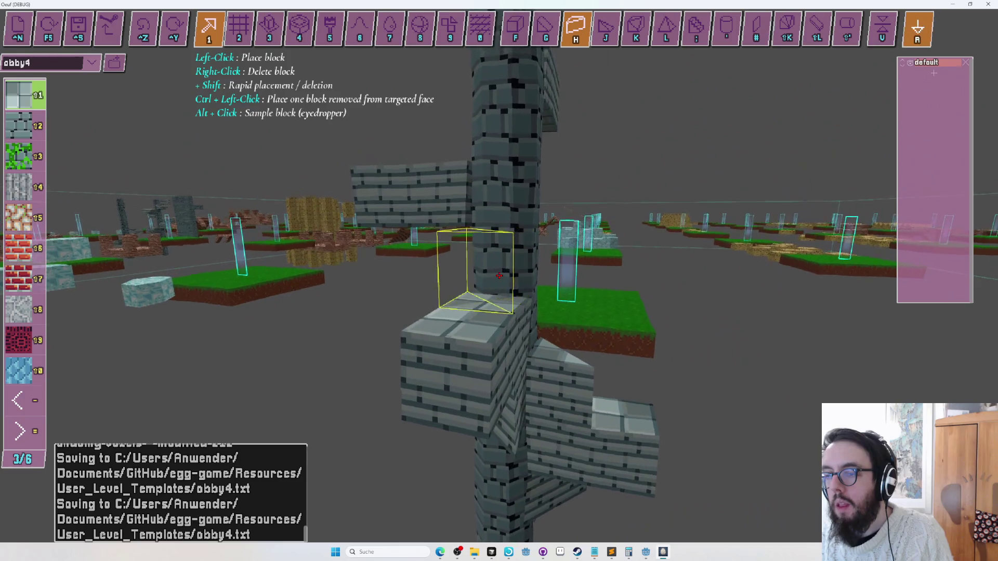
{"action": "key", "text": "r"}
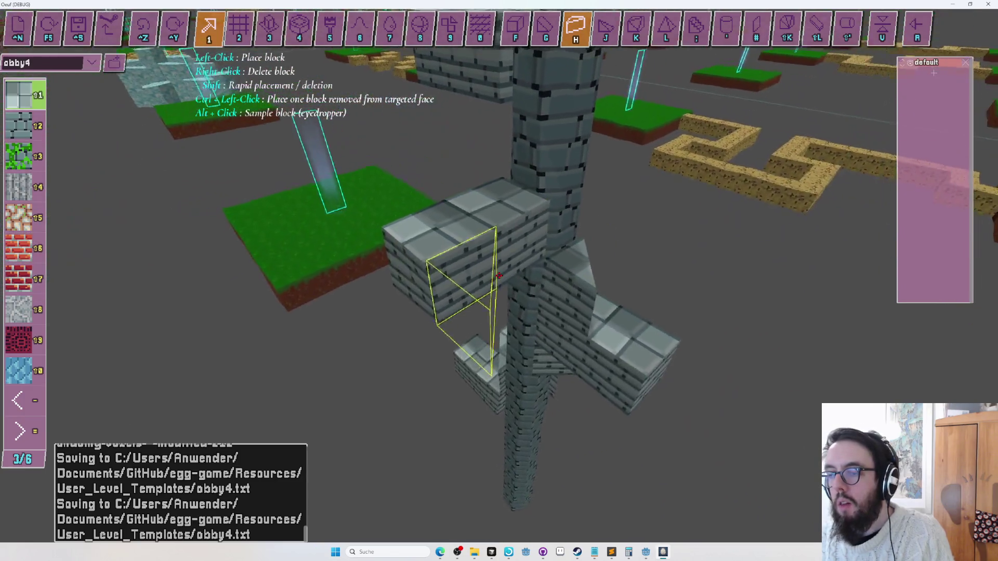
{"action": "key", "text": "r"}
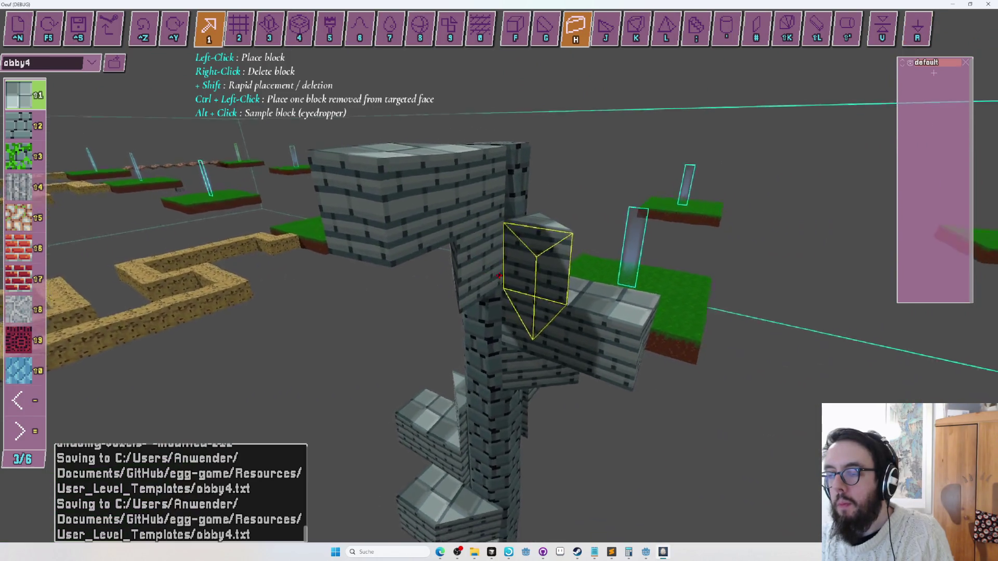
{"action": "key", "text": "f"}
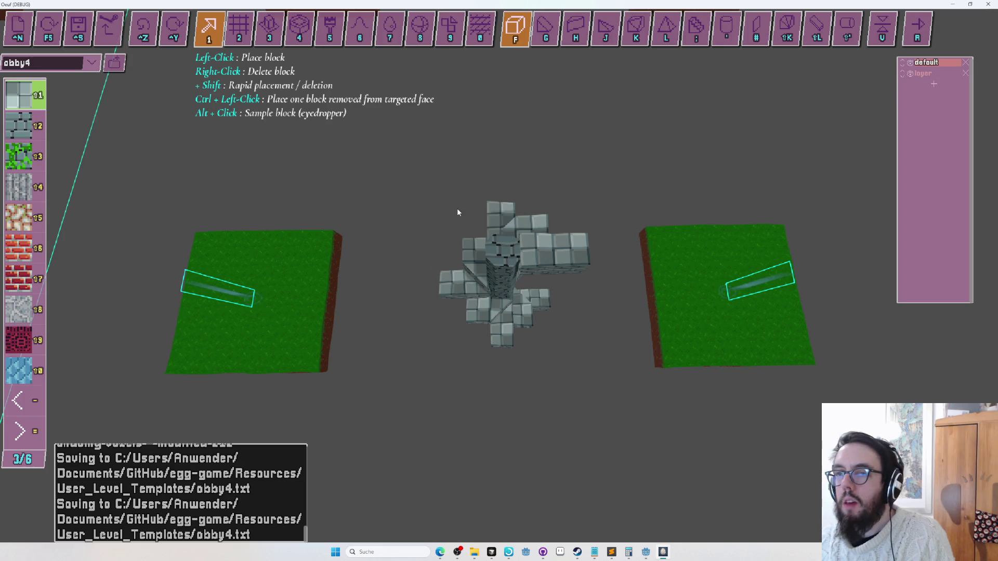
{"action": "key", "text": "Tab"}
- Make 'layer' the active layer and assign the spiral stone-brick tower to it
{"action": "key", "text": "2"}
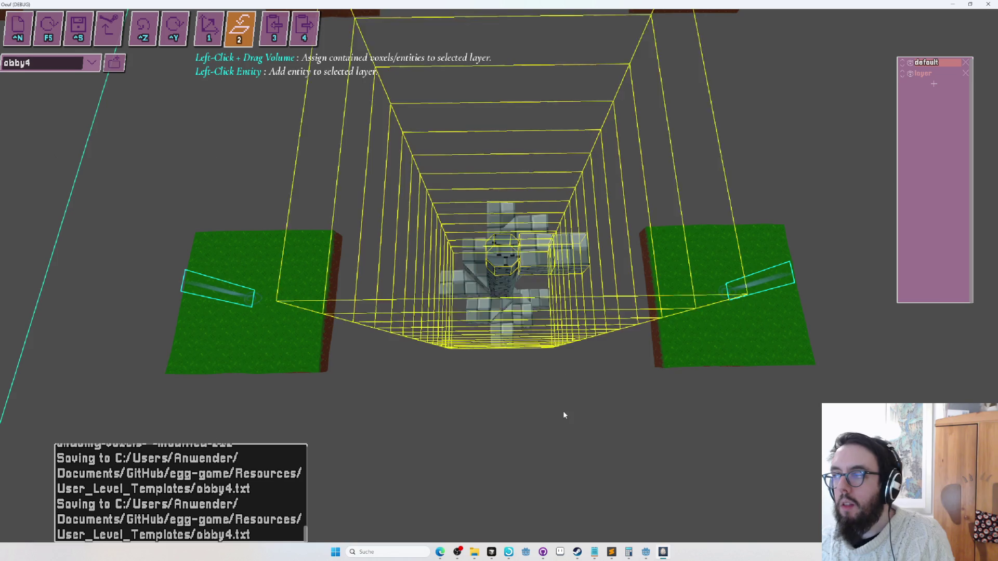
{"action": "left_click", "coordinate": [925, 73]}
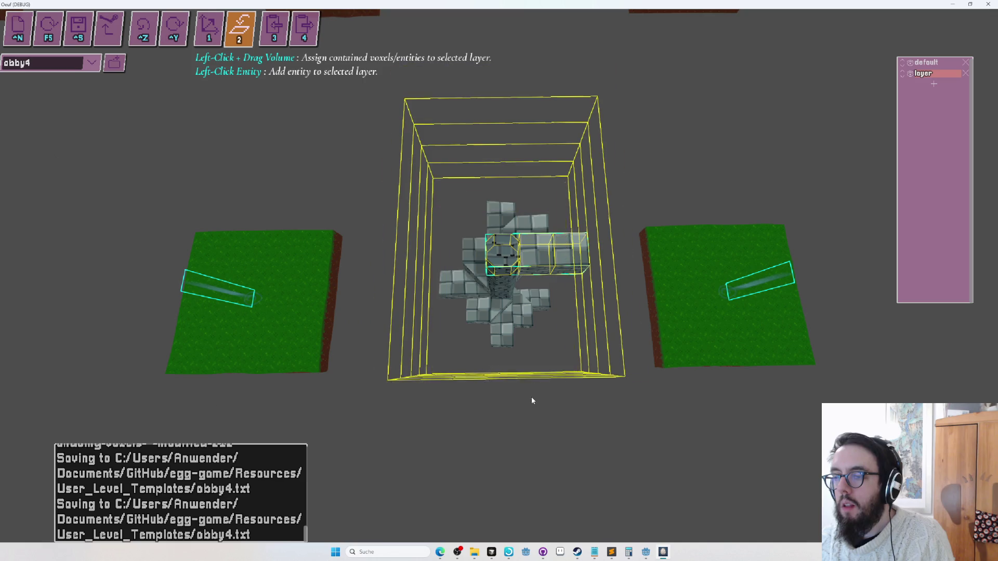
{"action": "left_click", "coordinate": [532, 363]}
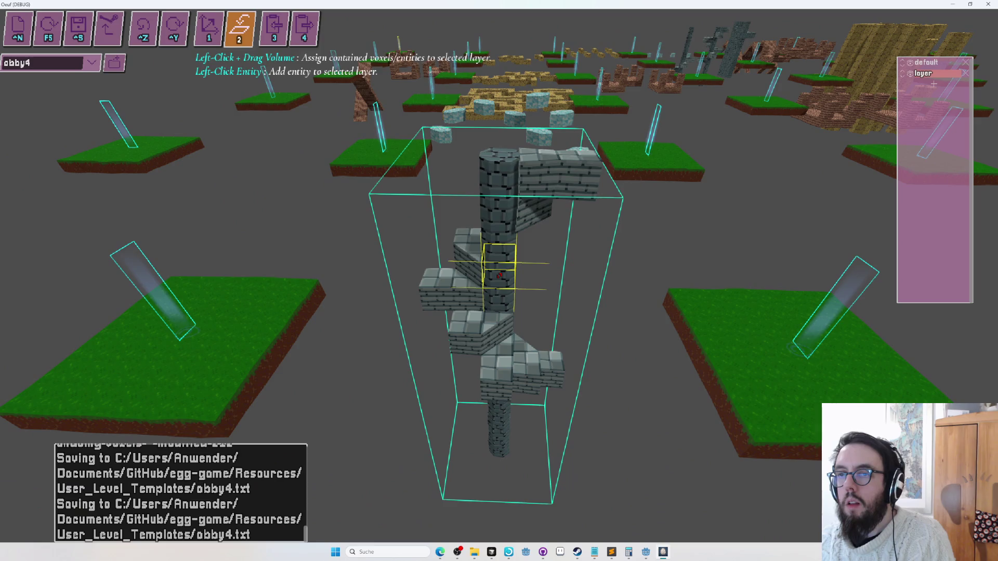
- Rotate the staircase tower about its vertical axis and shift it right along X
{"action": "key", "text": "1"}
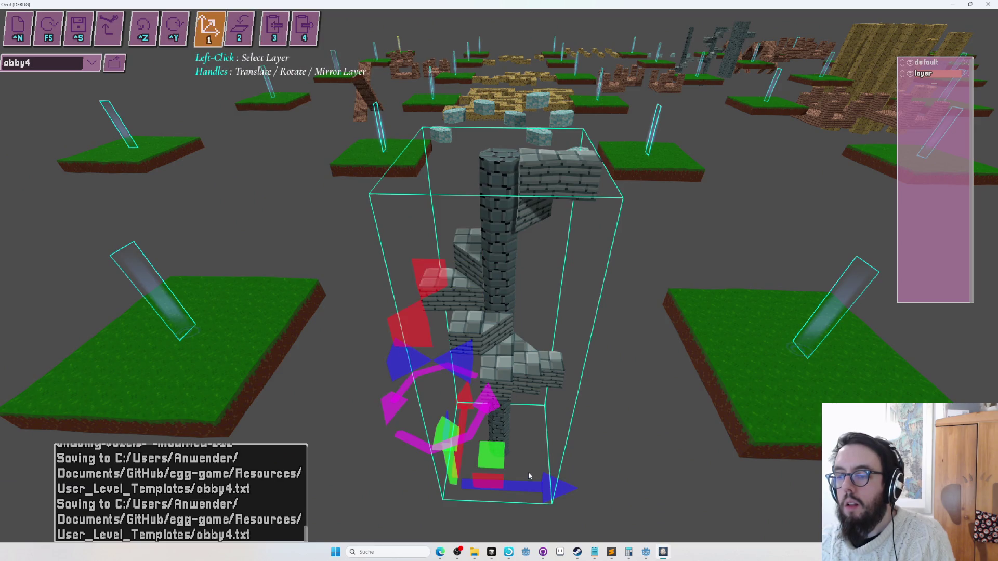
{"action": "mouse_move", "coordinate": [553, 493]}
{"action": "left_mouse_down"}
{"action": "mouse_move", "coordinate": [616, 488]}
{"action": "mouse_move", "coordinate": [596, 487]}
{"action": "left_mouse_up"}
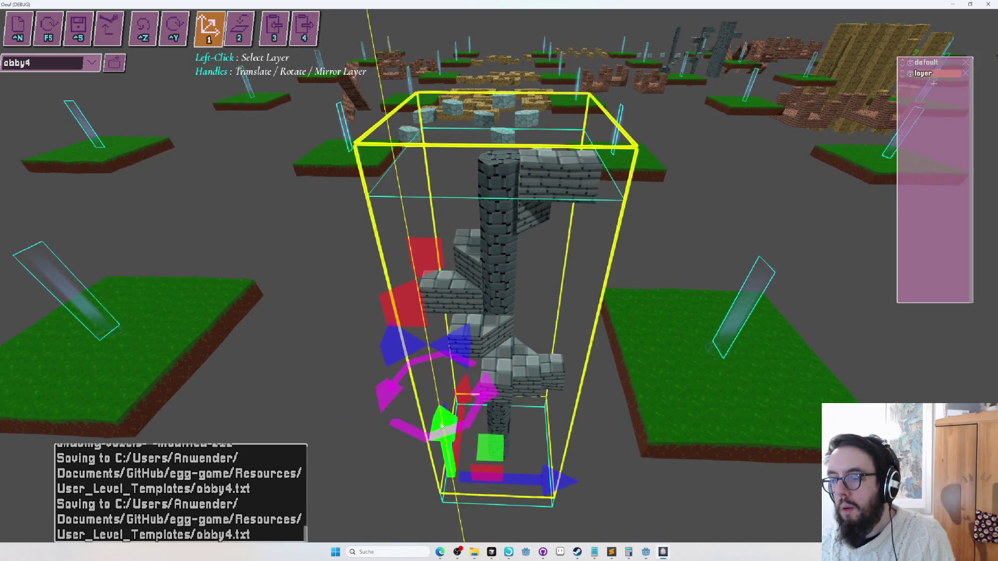
{"action": "mouse_move", "coordinate": [459, 358]}
{"action": "left_mouse_down"}
{"action": "mouse_move", "coordinate": [470, 214]}
{"action": "mouse_move", "coordinate": [512, 274]}
{"action": "left_mouse_up"}
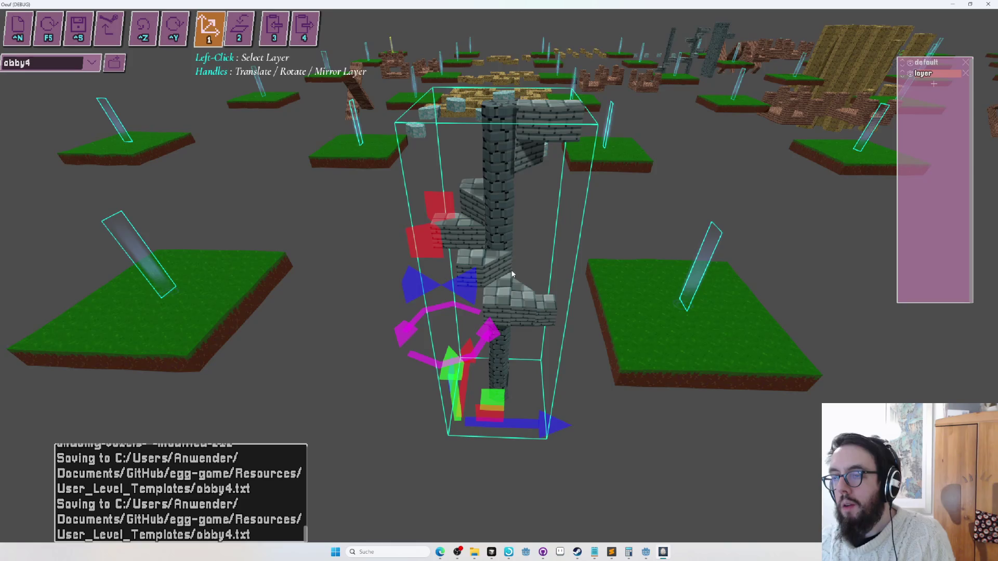
{"action": "left_click", "coordinate": [466, 285]}
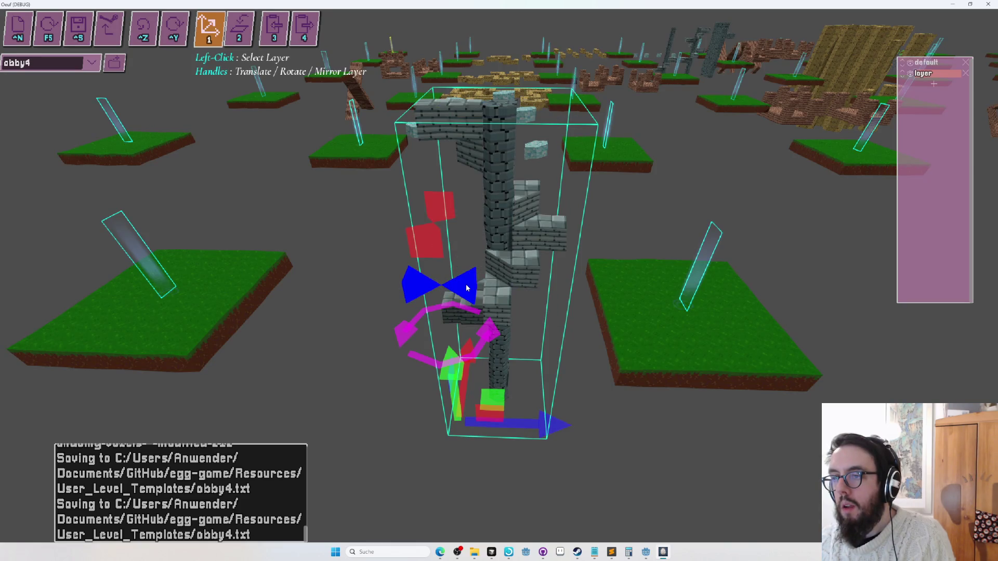
{"action": "left_click", "coordinate": [469, 289]}
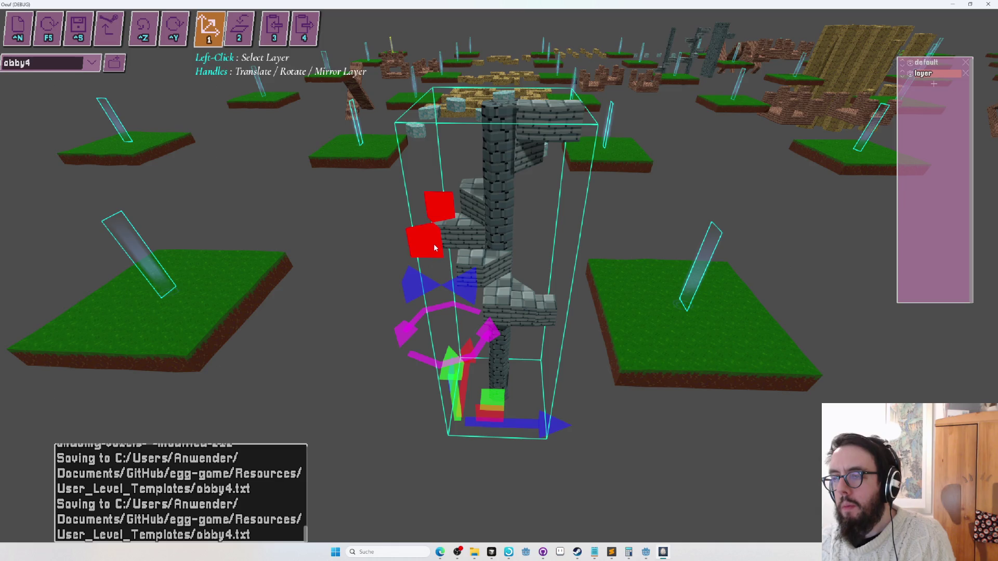
{"action": "left_click", "coordinate": [487, 331]}
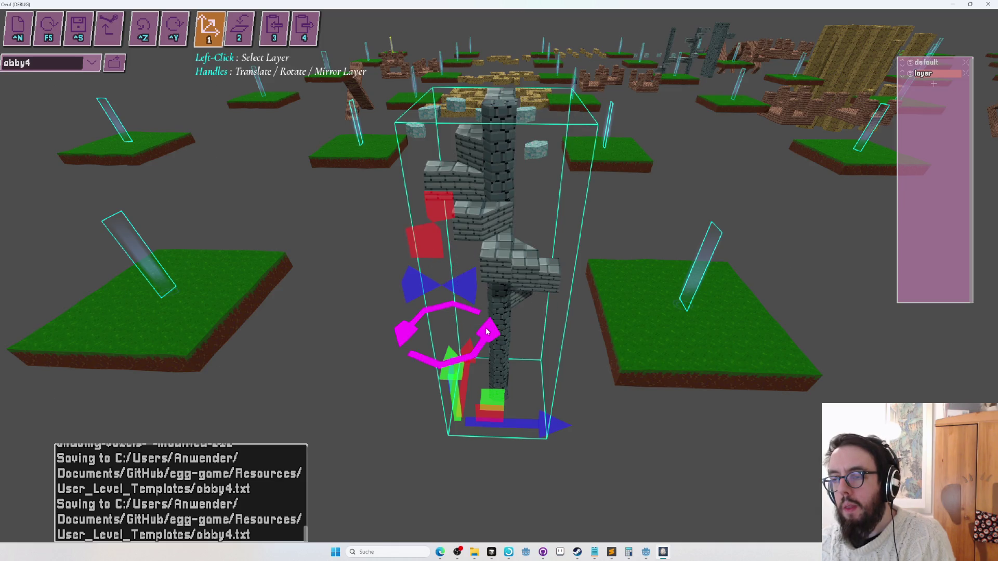
{"action": "left_click", "coordinate": [487, 331]}
{"action": "left_click", "coordinate": [487, 331]}
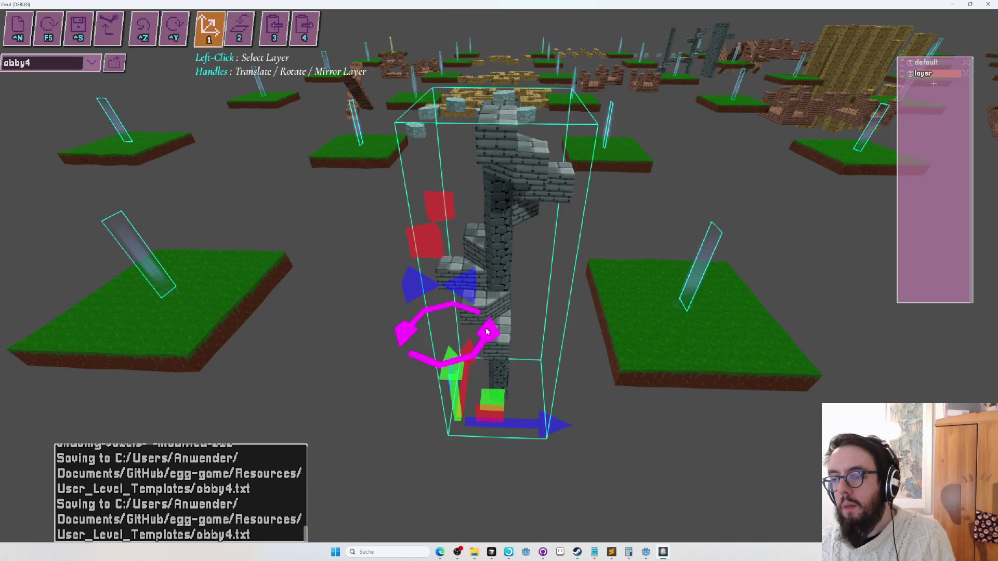
{"action": "left_click_drag", "start_coordinate": [543, 426], "coordinate": [586, 425]}
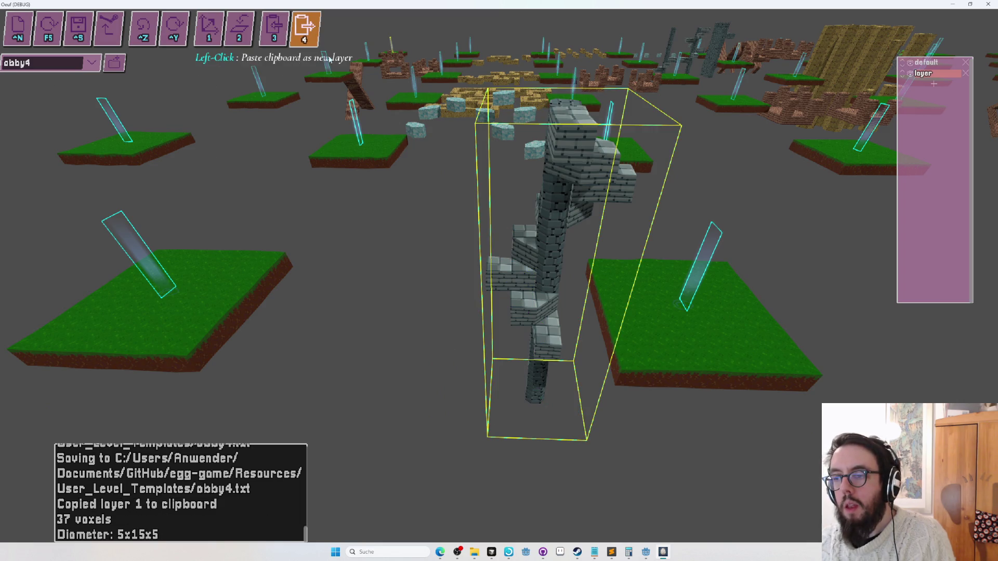
- Paste two tower copies as layer1 and layer2, then select the middle copy
{"action": "left_click", "coordinate": [310, 30]}
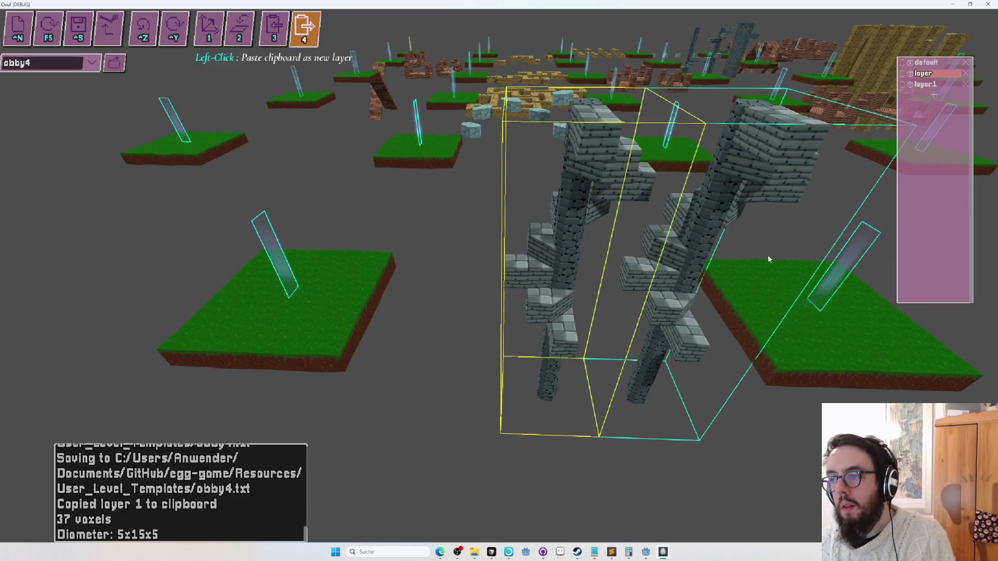
{"action": "key", "text": "a"}
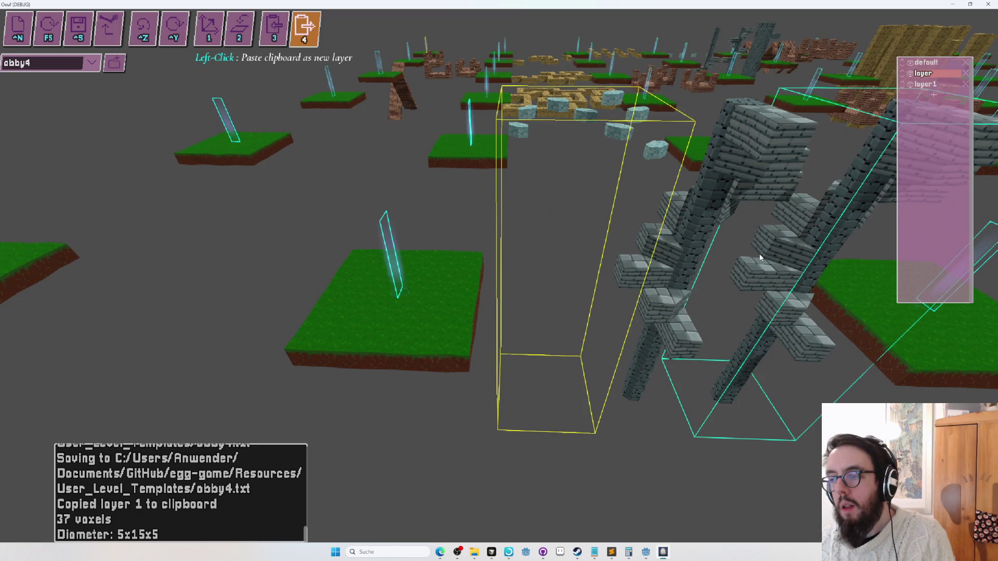
{"action": "left_click", "coordinate": [759, 256]}
{"action": "key", "text": "a"}
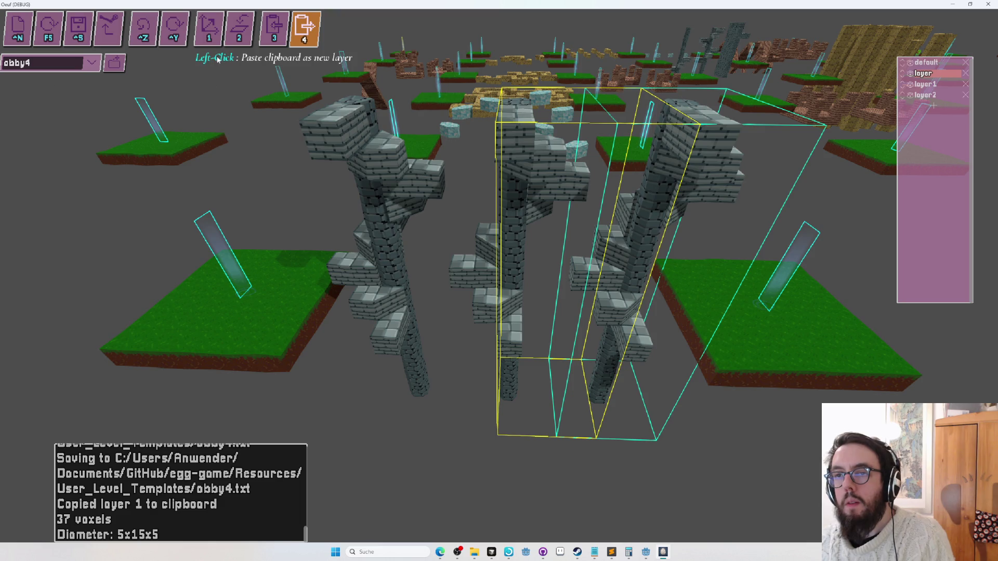
{"action": "key", "text": "1"}
{"action": "left_click", "coordinate": [524, 208]}
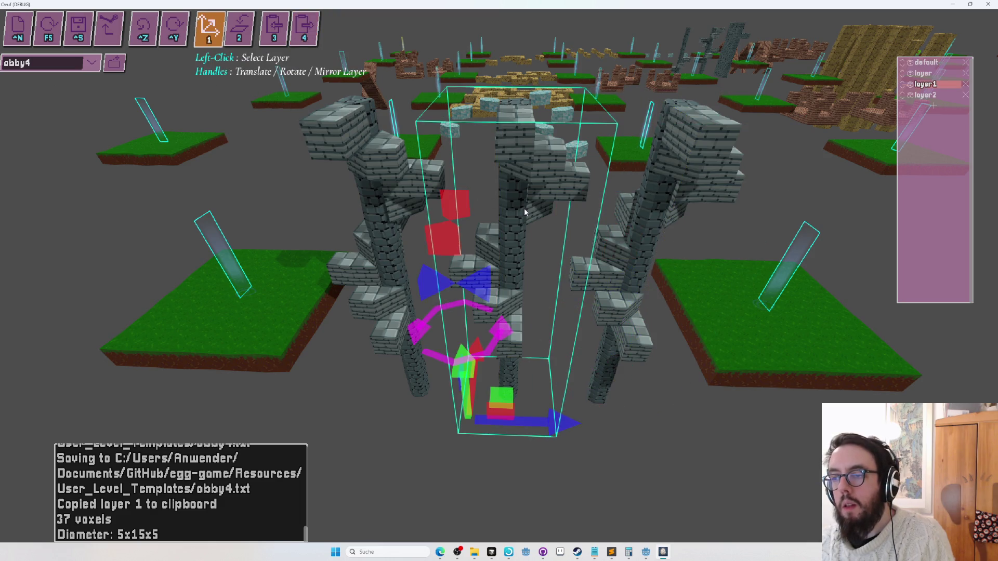
- Rotate the middle staircase copy by 90° and check it from closer and farther views
{"action": "left_click", "coordinate": [496, 339]}
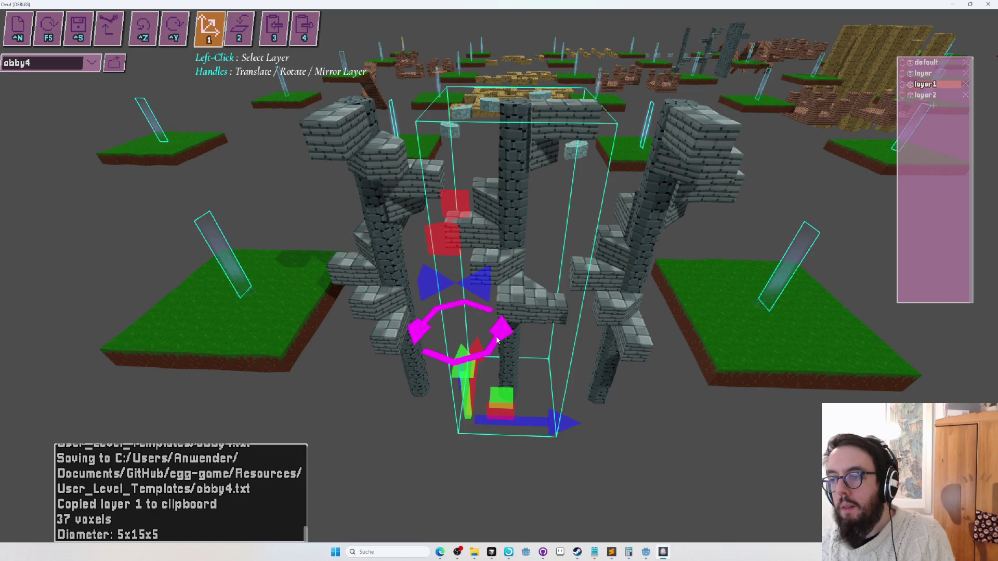
{"action": "key", "text": "a"}
{"action": "key", "text": "s"}
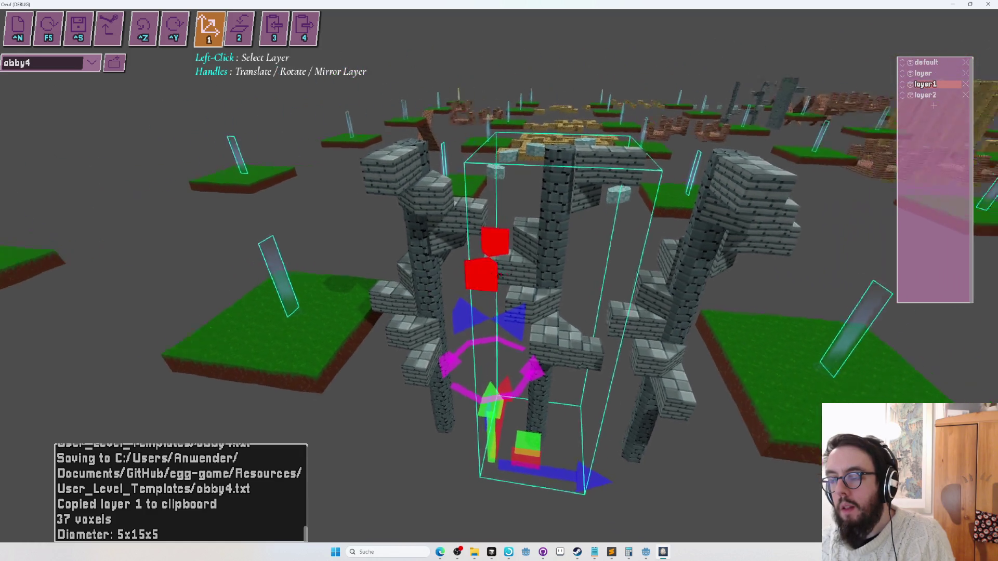
{"action": "key", "text": "w"}
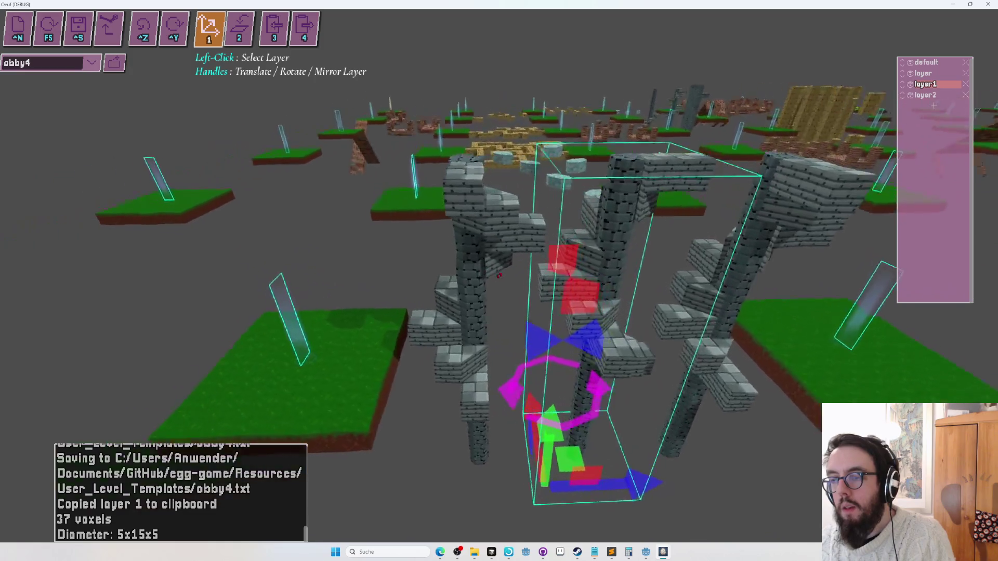
{"action": "left_click", "coordinate": [499, 275]}
{"action": "key", "text": "w"}
{"action": "key", "text": "s"}
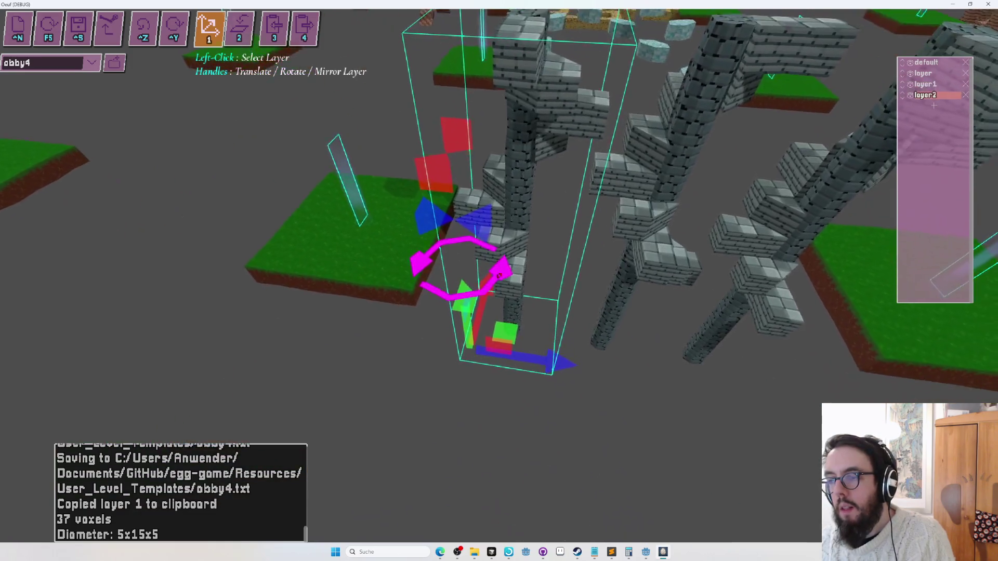
{"action": "key", "text": "w"}
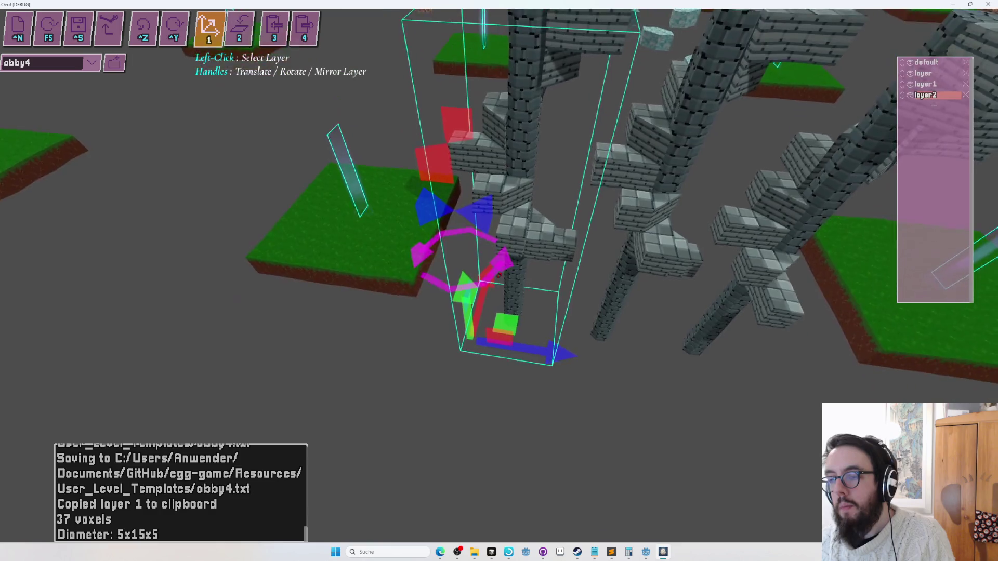
{"action": "key", "text": "s"}
- Select layer1, layer2 and the original tower in turn, orbiting to compare the staircases
{"action": "left_click", "coordinate": [498, 275]}
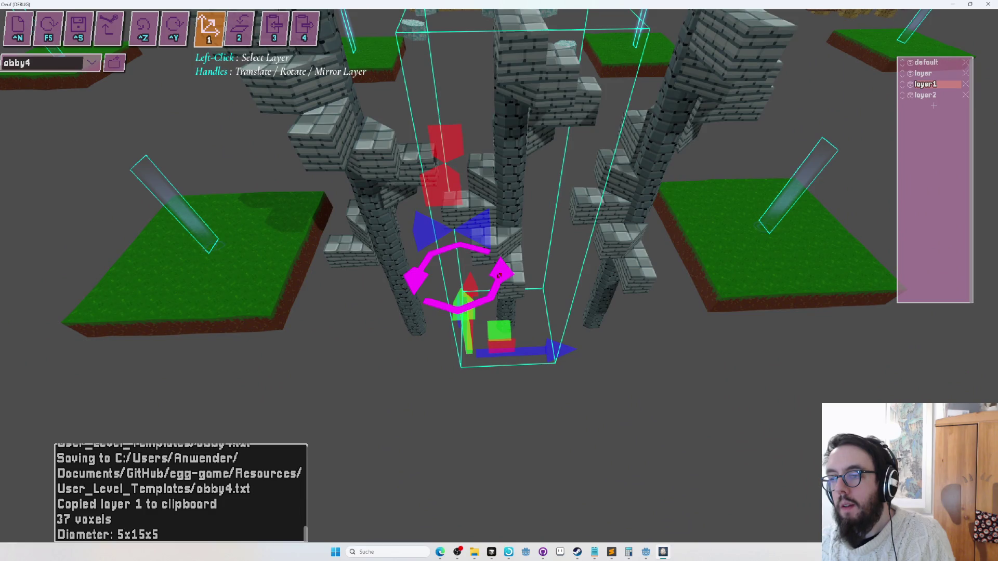
{"action": "key", "text": "s"}
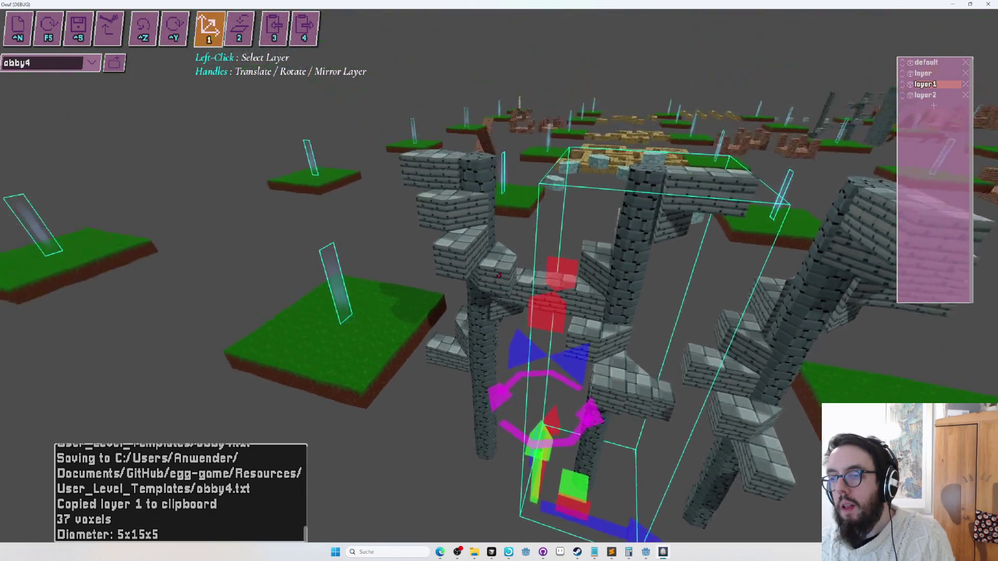
{"action": "left_click", "coordinate": [507, 382]}
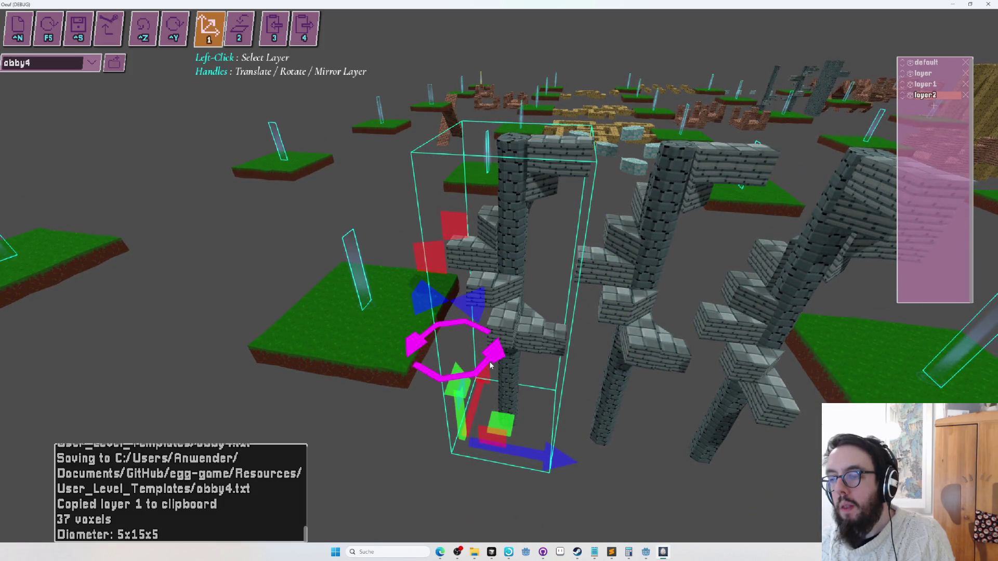
{"action": "left_click_drag", "start_coordinate": [490, 365], "coordinate": [499, 275]}
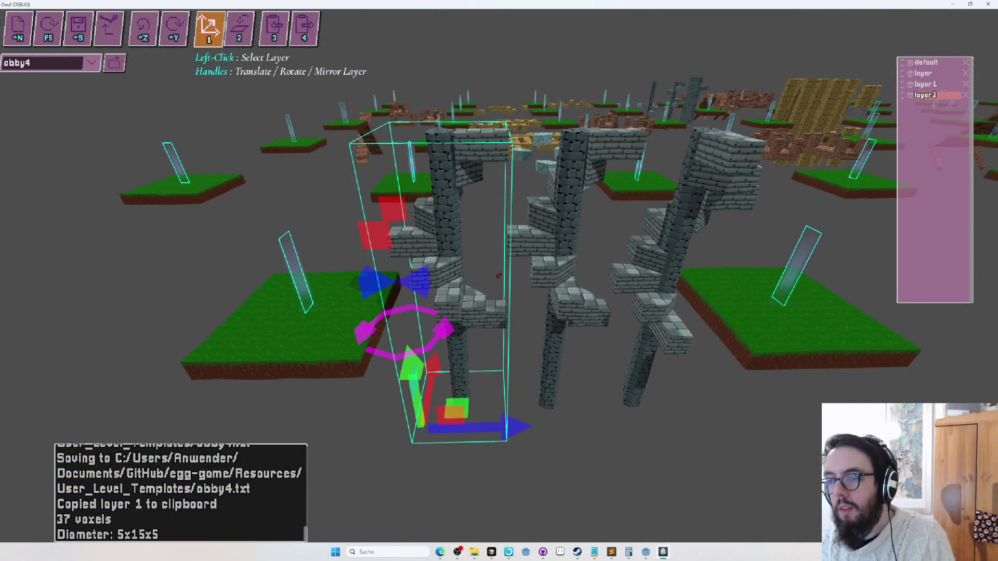
{"action": "left_click_drag", "start_coordinate": [499, 275], "coordinate": [498, 275]}
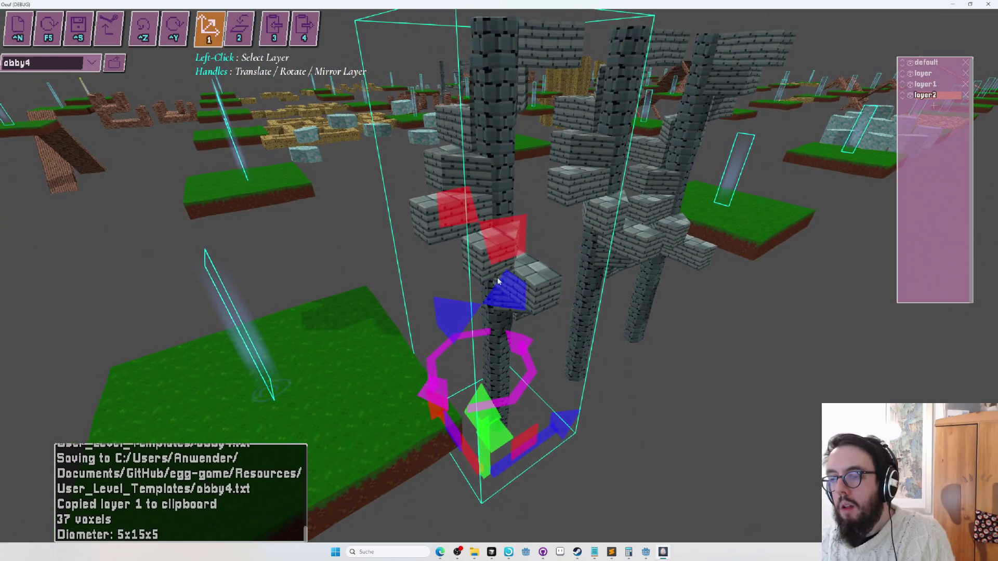
{"action": "left_click", "coordinate": [648, 236]}
{"action": "left_click_drag", "start_coordinate": [499, 275], "coordinate": [499, 275]}
- Fly to the grass spawn platform and start a playtest with the egg
{"action": "left_click_drag", "start_coordinate": [580, 249], "coordinate": [499, 275]}
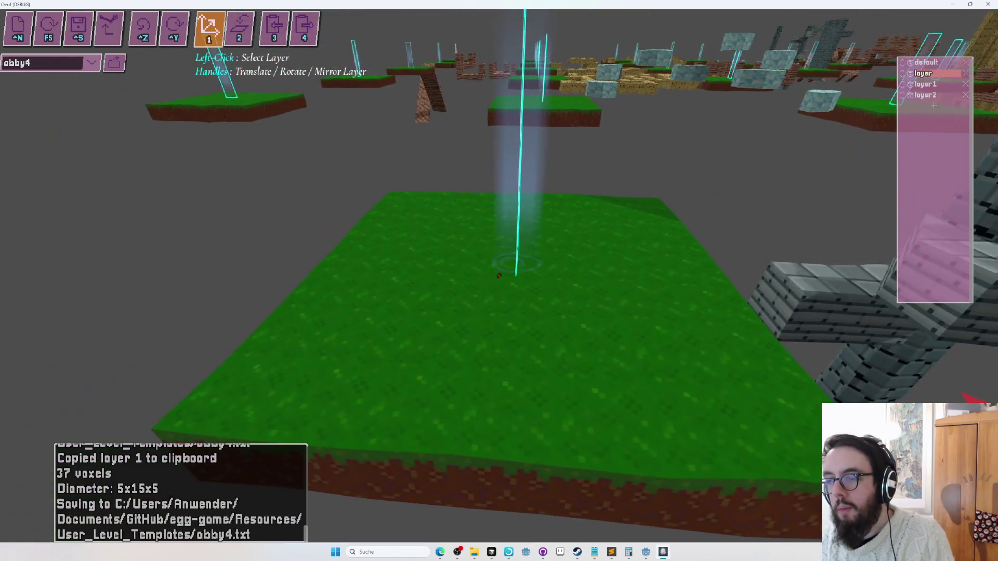
{"action": "key", "text": "f"}
{"action": "key", "text": "f"}
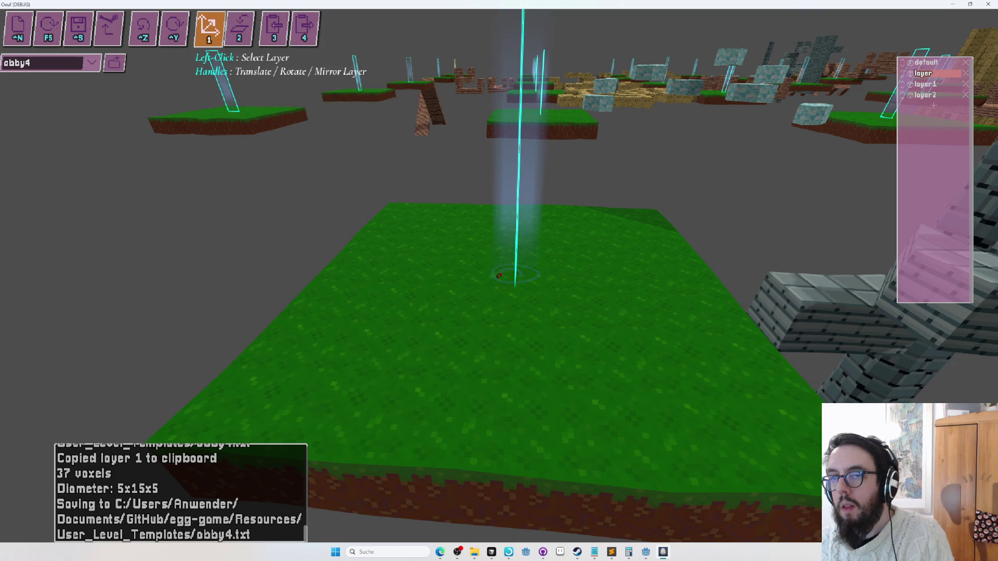
{"action": "key", "text": "F5"}
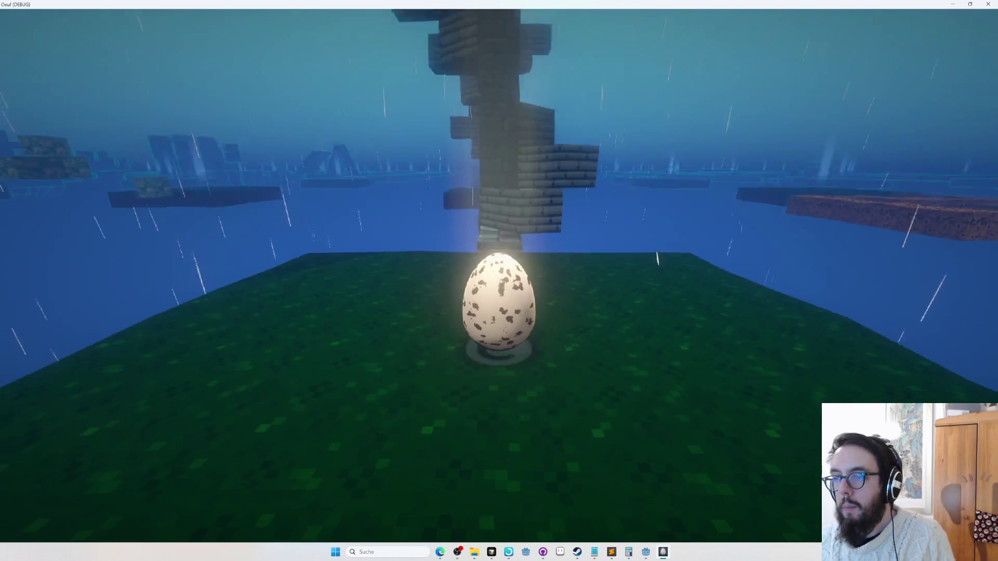
- Jump the egg toward the tower, then exit the playtest back to the editor
{"action": "key", "text": "space"}
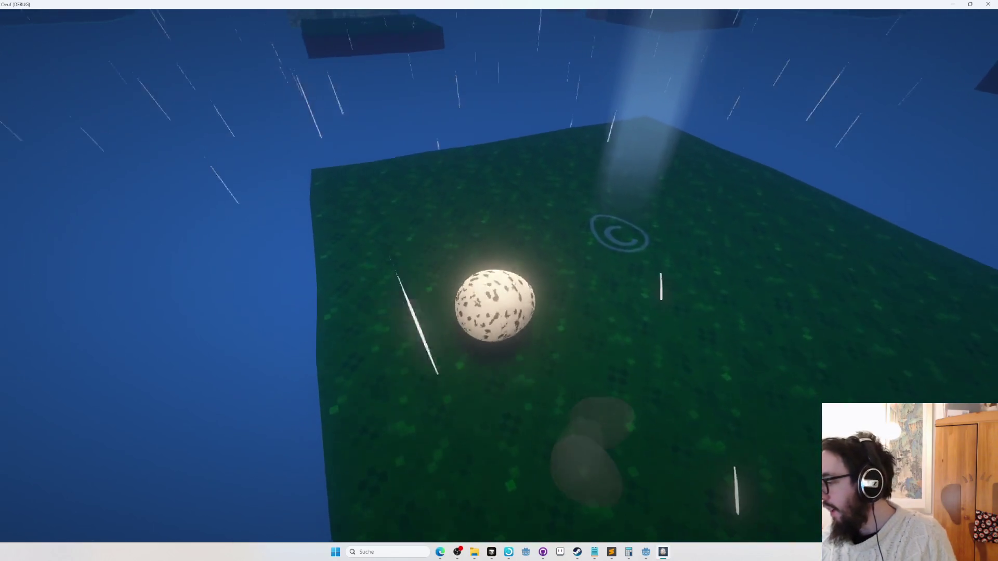
{"action": "key", "text": "Escape"}
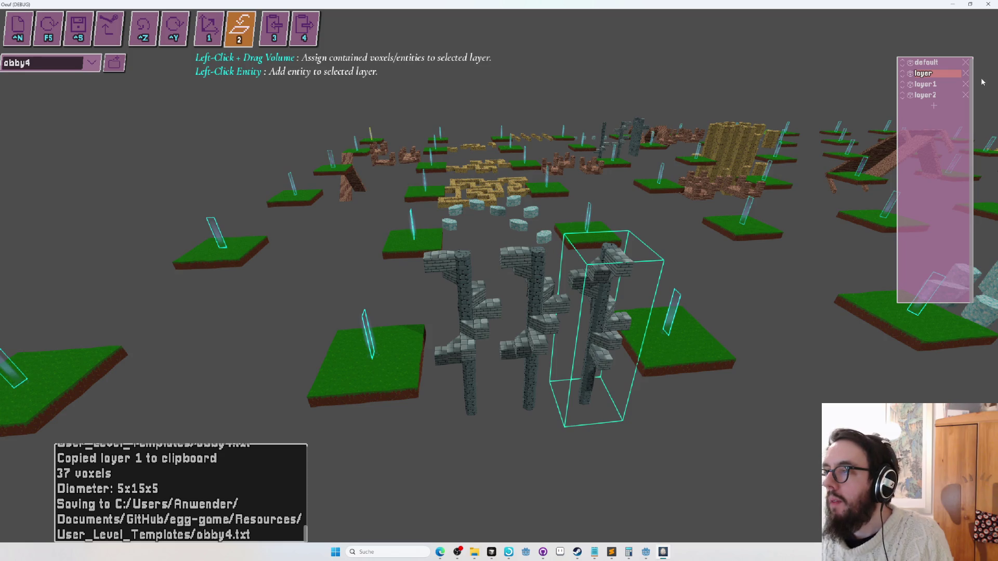
- Reassign a voxel volume to the selected layer, save the level, and fly toward the platforms
{"action": "mouse_move", "coordinate": [511, 373]}
{"action": "left_mouse_down"}
{"action": "mouse_move", "coordinate": [779, 197]}
{"action": "mouse_move", "coordinate": [975, 42]}
{"action": "left_mouse_up"}
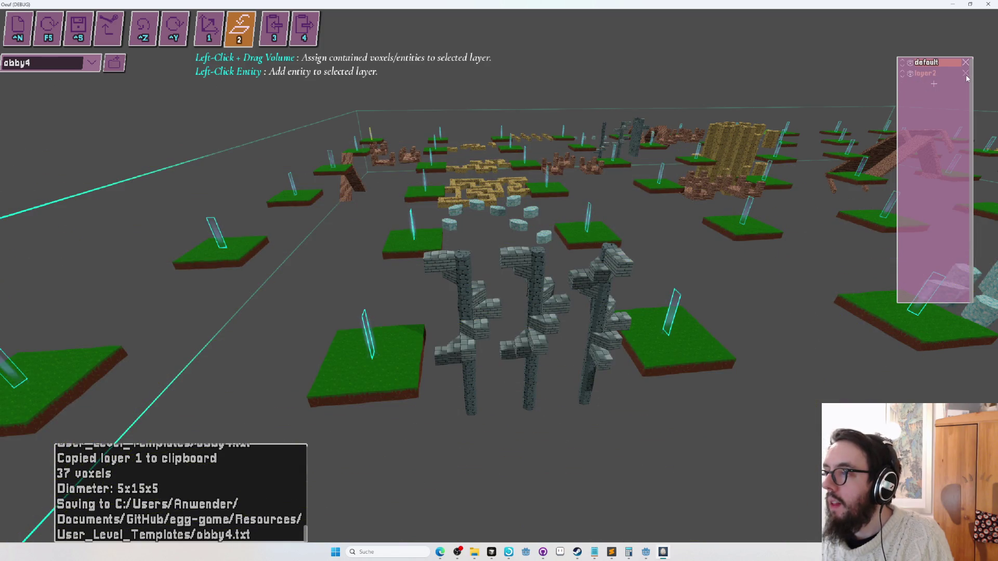
{"action": "key", "text": "ctrl+s"}
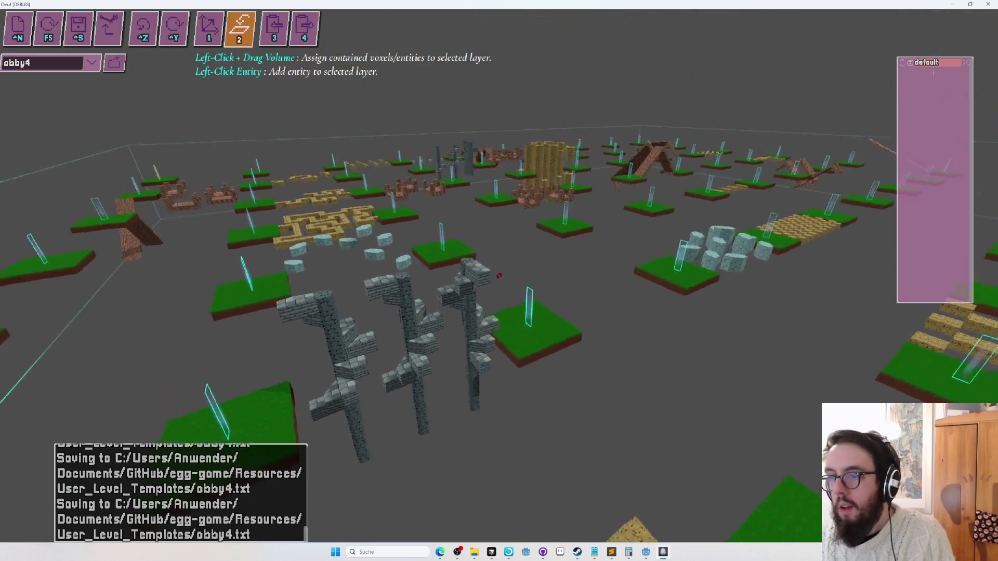
{"action": "key", "text": "d"}
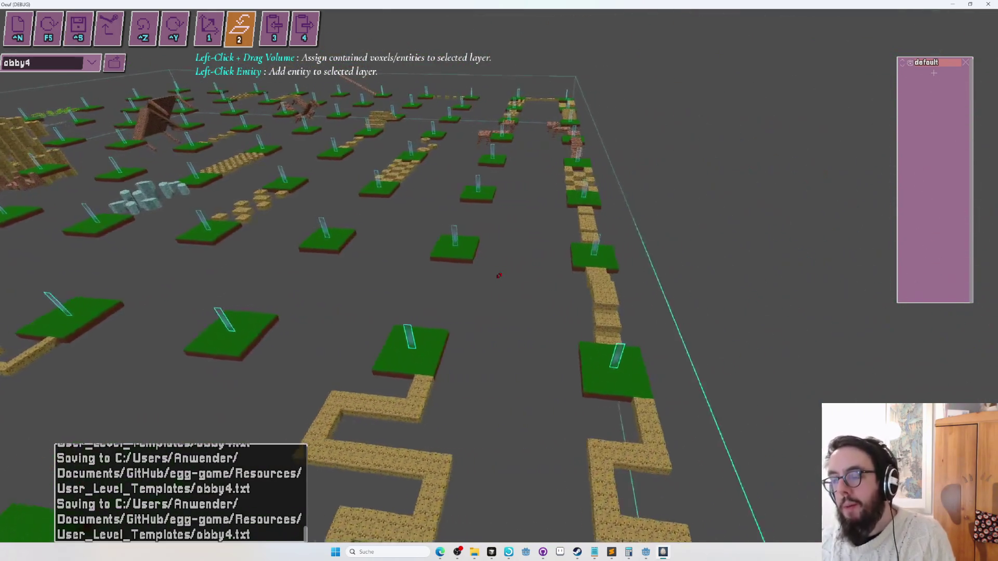
{"action": "key", "text": "a"}
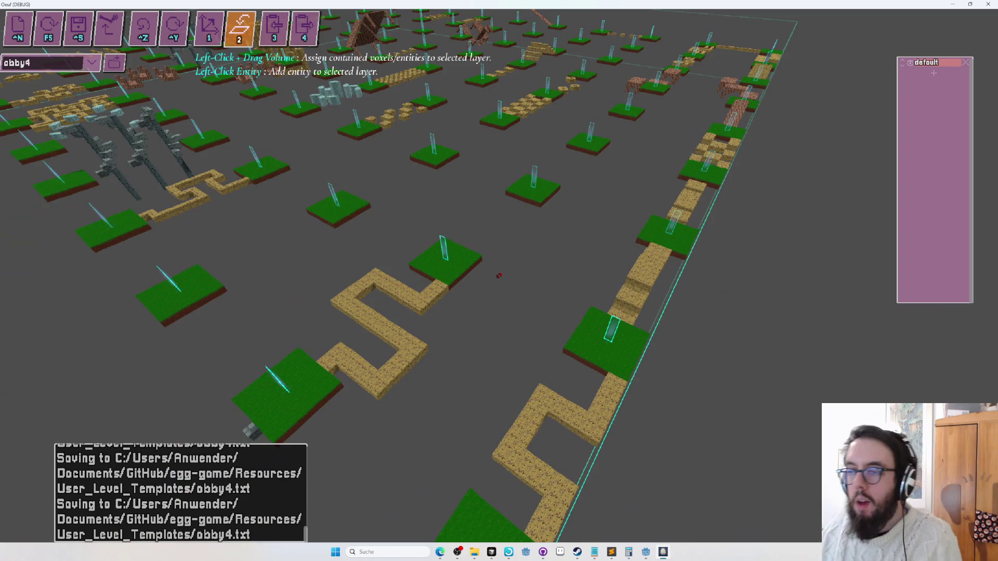
{"action": "key", "text": "s"}
{"action": "key", "text": "w"}
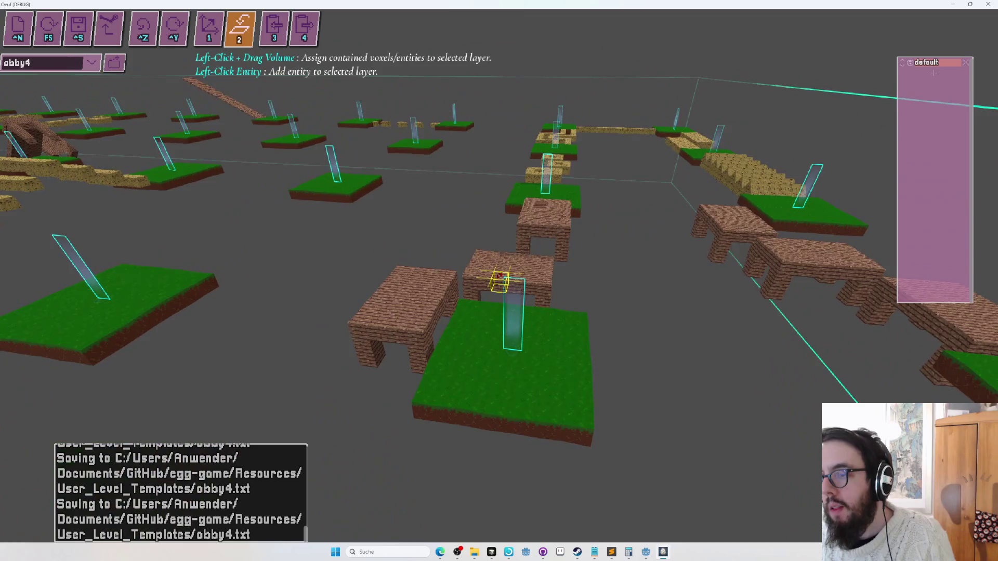
- Fly to the green platform and lay stone-brick steps rising from it
{"action": "key", "text": "1"}
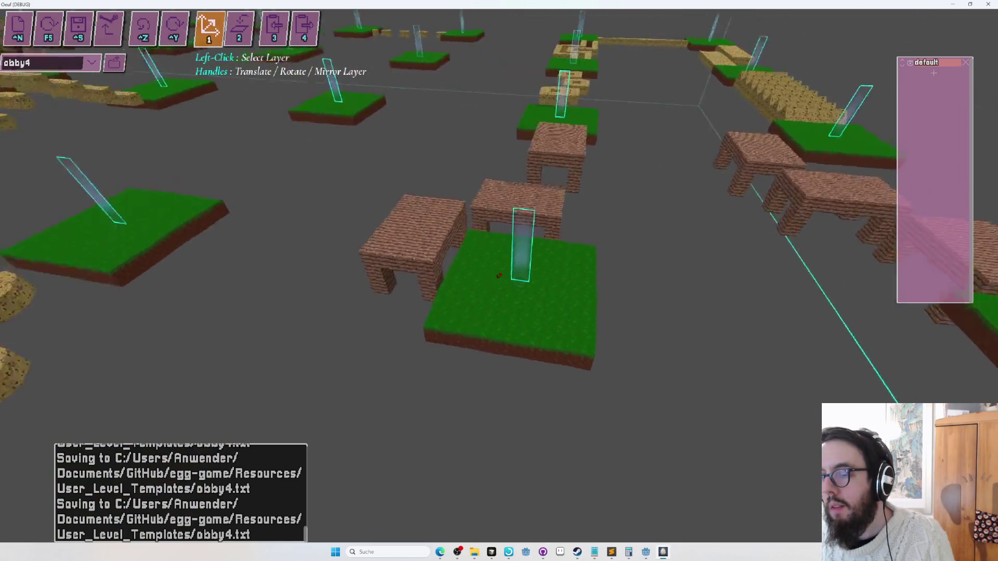
{"action": "key", "text": "s"}
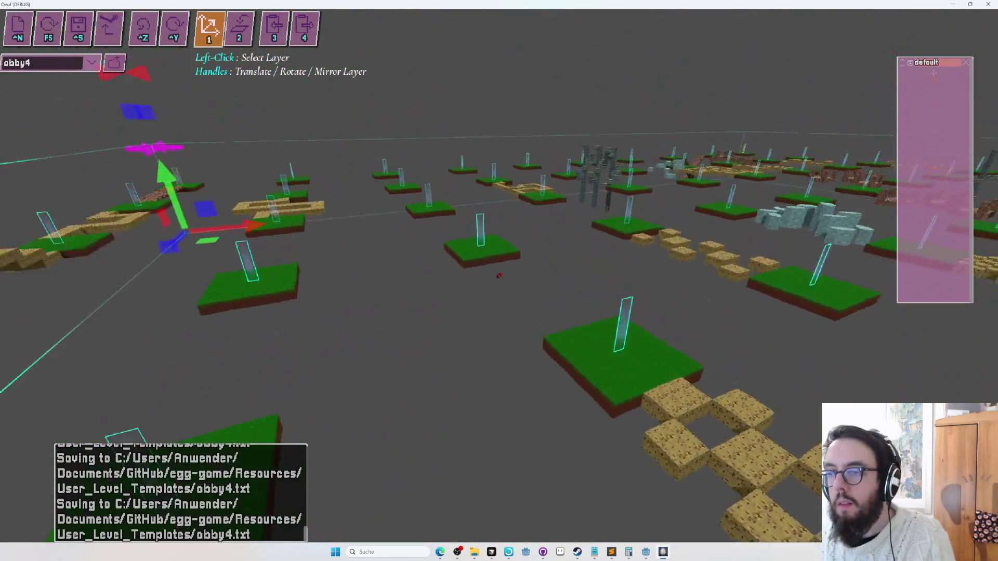
{"action": "key", "text": "w"}
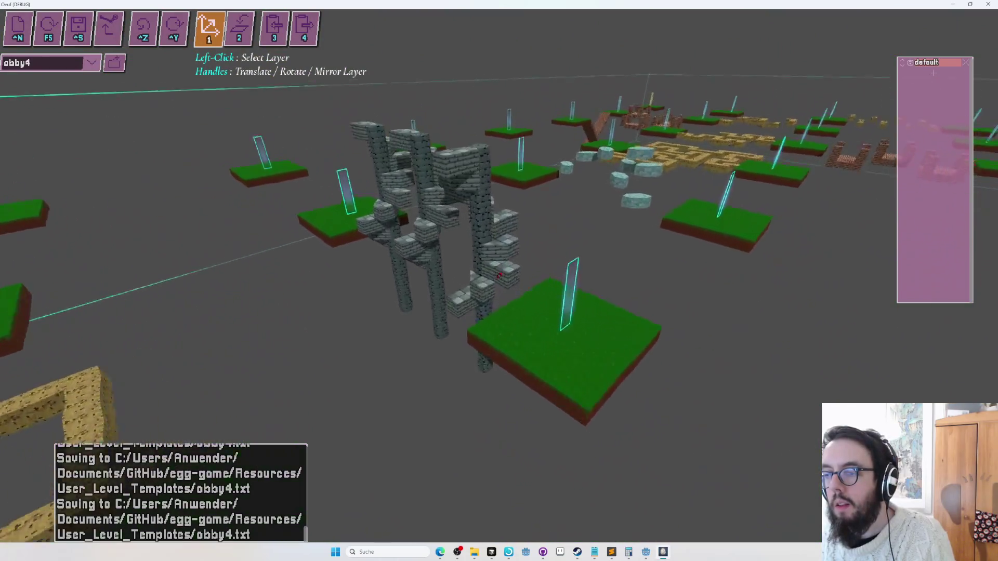
{"action": "key", "text": "f"}
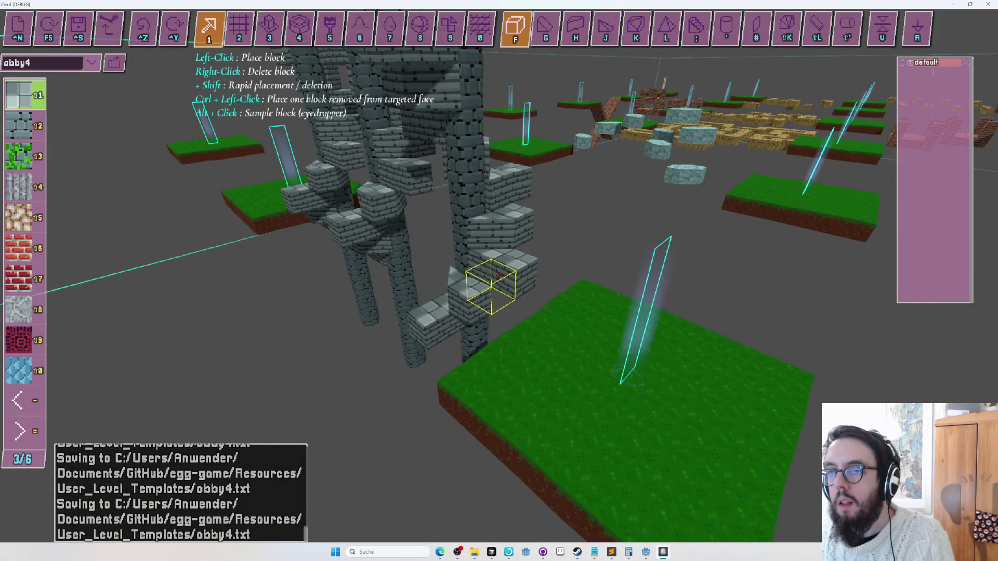
{"action": "key", "text": "s"}
{"action": "key", "text": "w"}
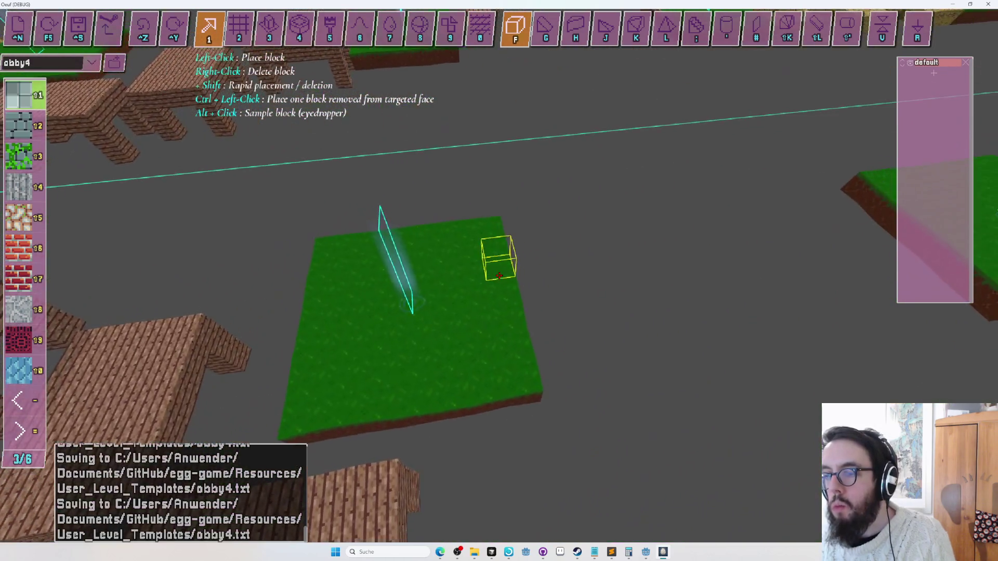
{"action": "key", "text": "s"}
{"action": "key", "text": "w"}
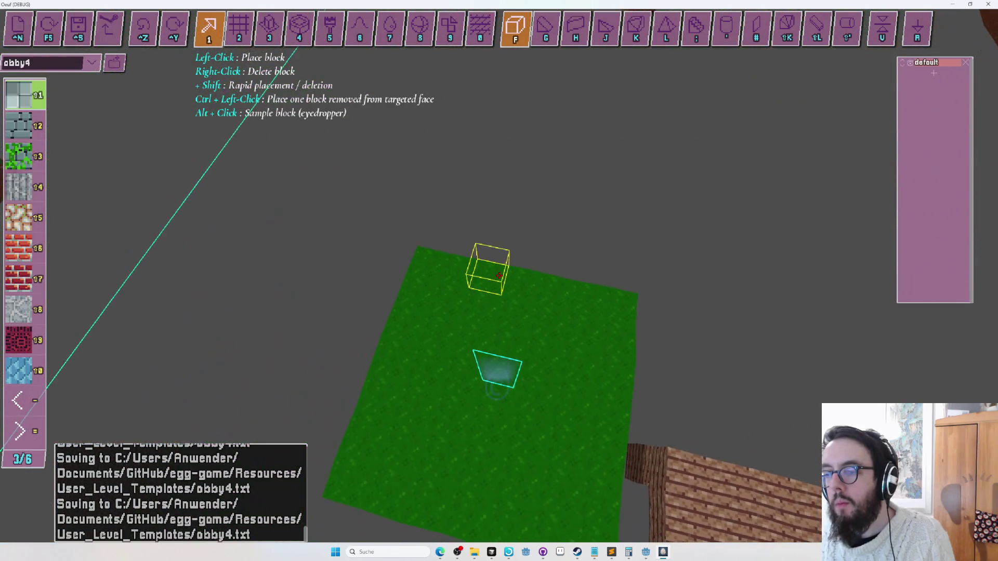
{"action": "key", "text": "s"}
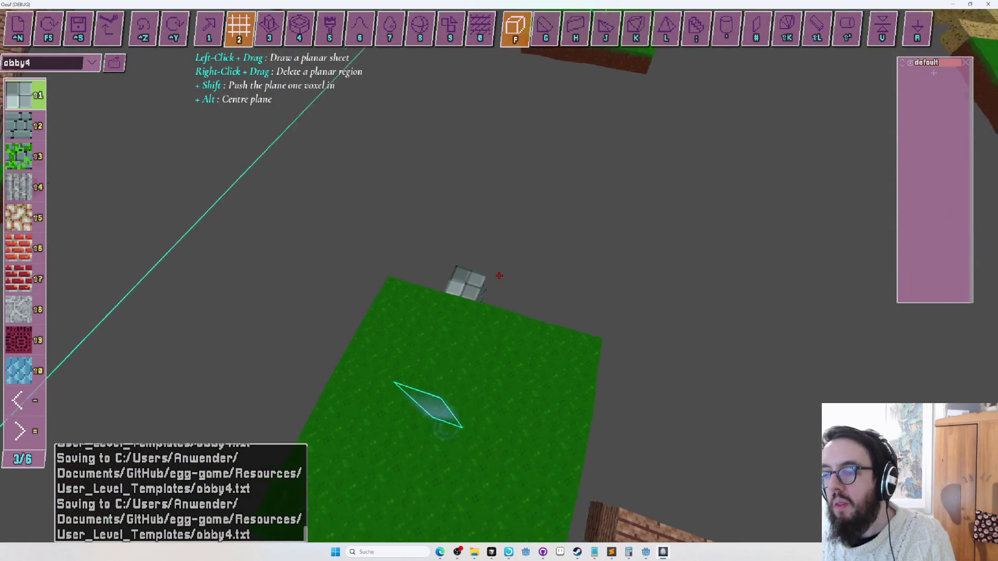
{"action": "key", "text": "w"}
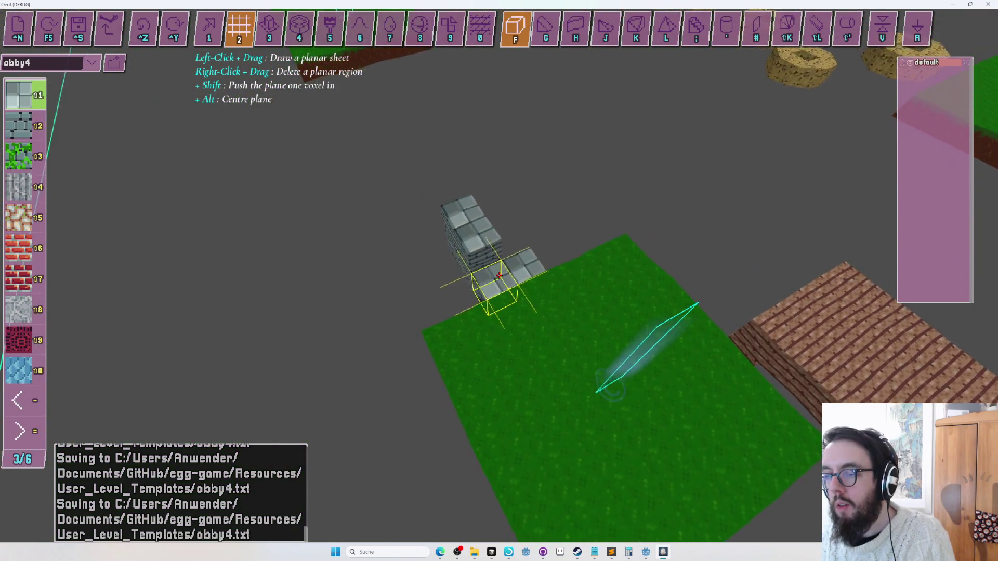
{"action": "key", "text": "s"}
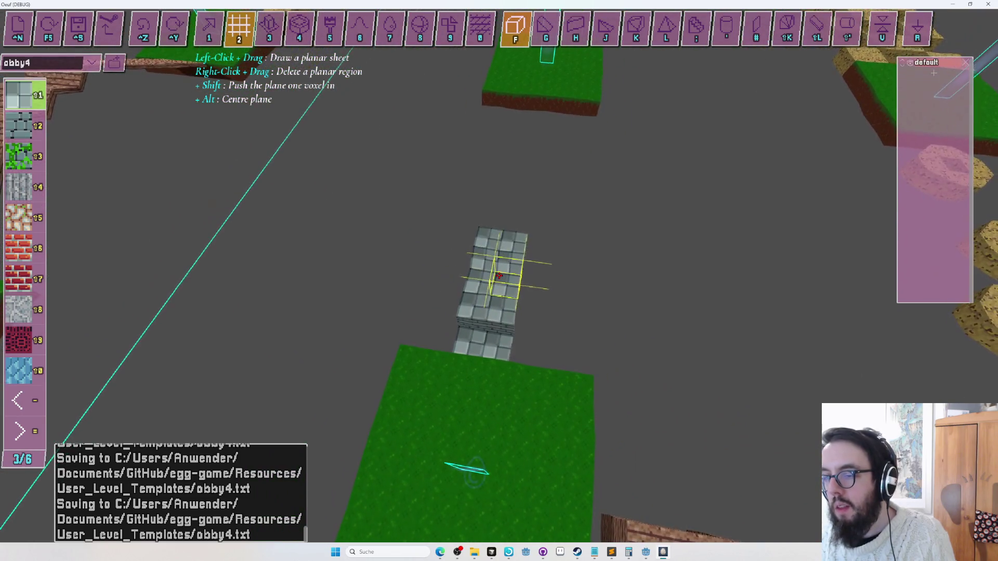
- Undo stray stone voxels and inspect where the stairs meet both platforms
{"action": "key", "text": "ctrl+z"}
{"action": "key", "text": "ctrl+z"}
{"action": "key", "text": "s"}
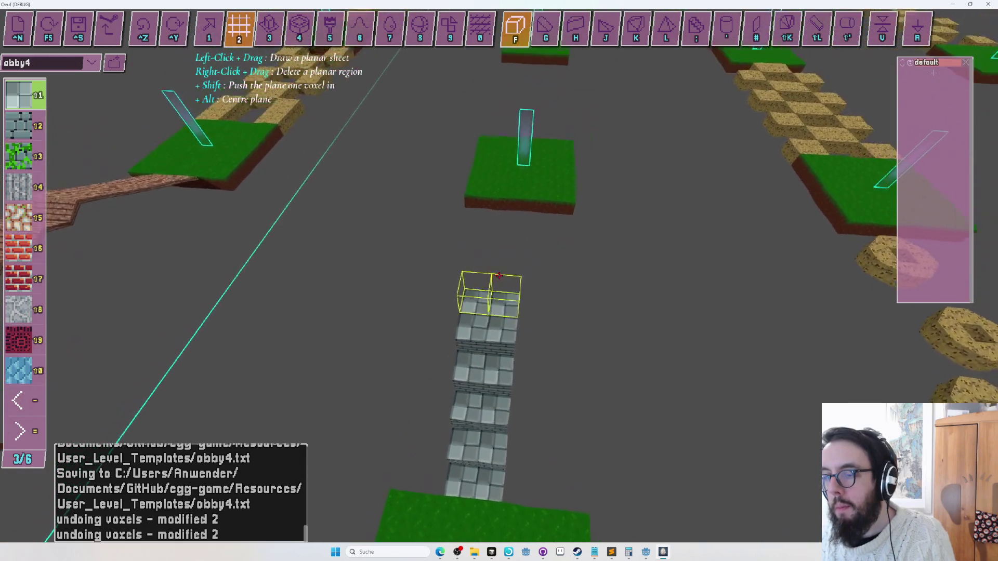
{"action": "key", "text": "Left"}
{"action": "key", "text": "Right"}
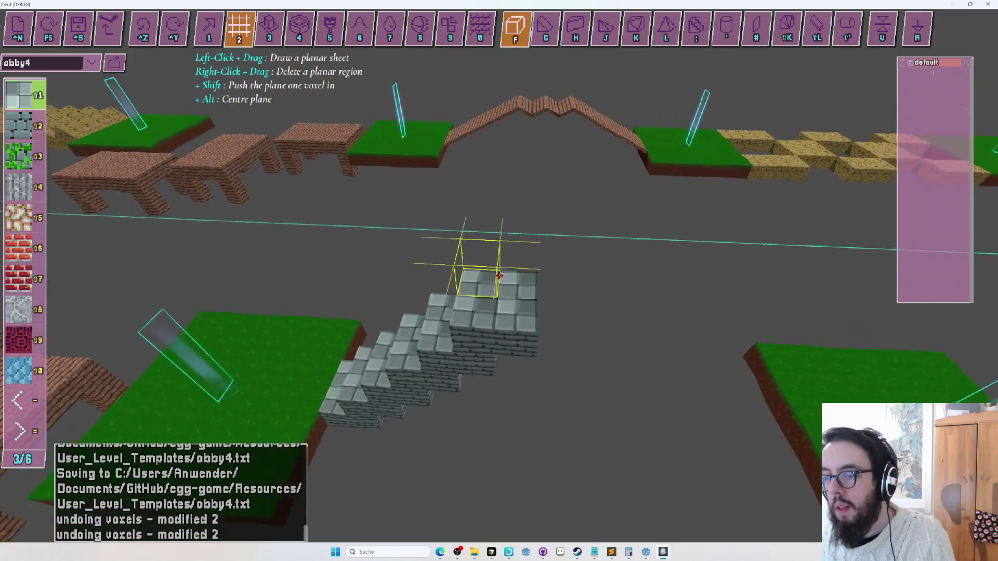
{"action": "key", "text": "w"}
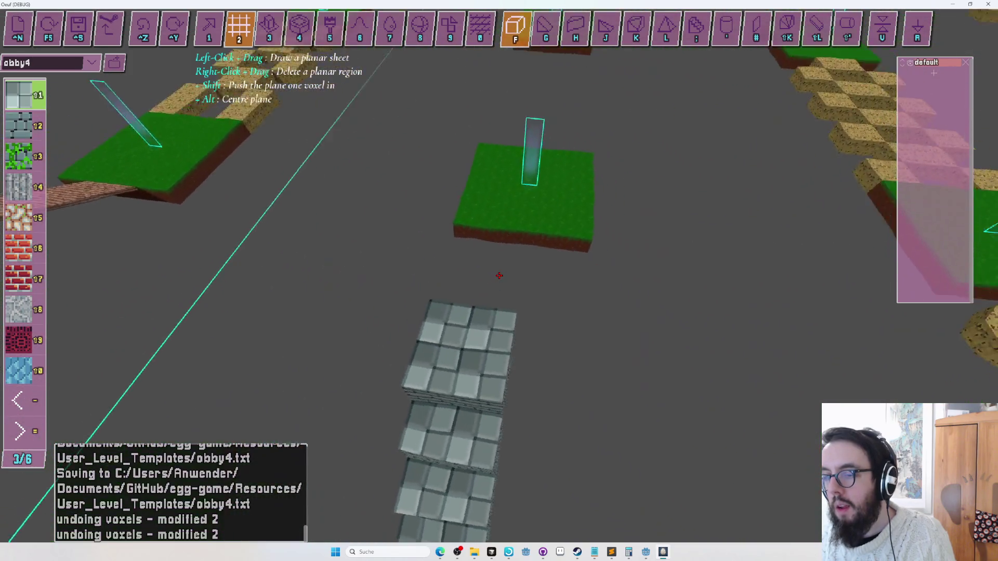
{"action": "key", "text": "Down"}
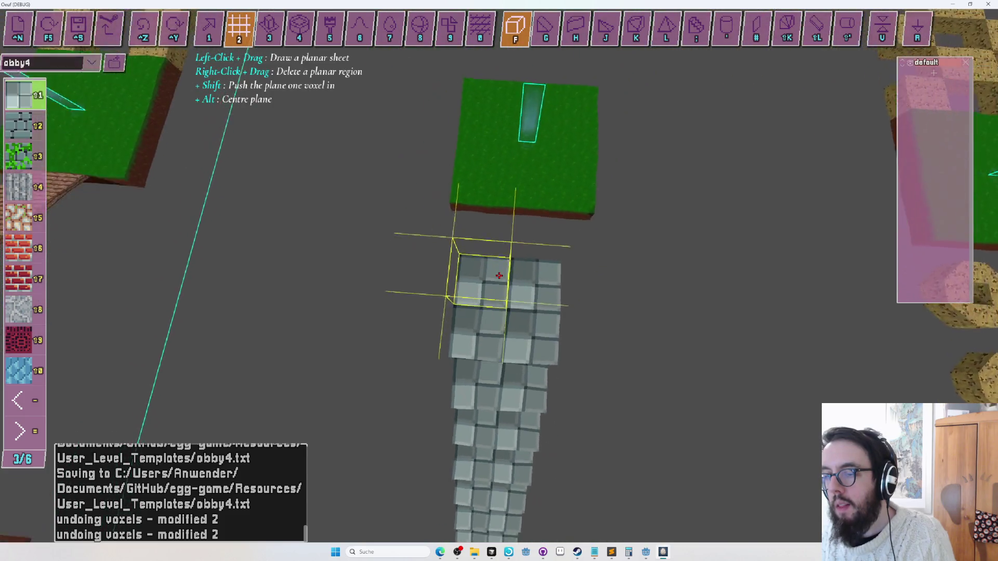
{"action": "key", "text": "Left"}
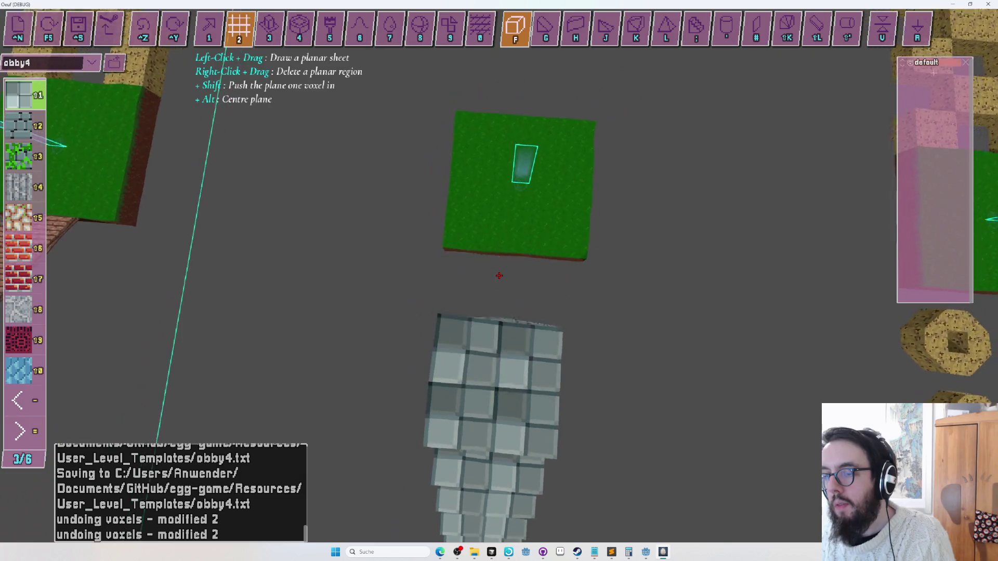
{"action": "key", "text": "s"}
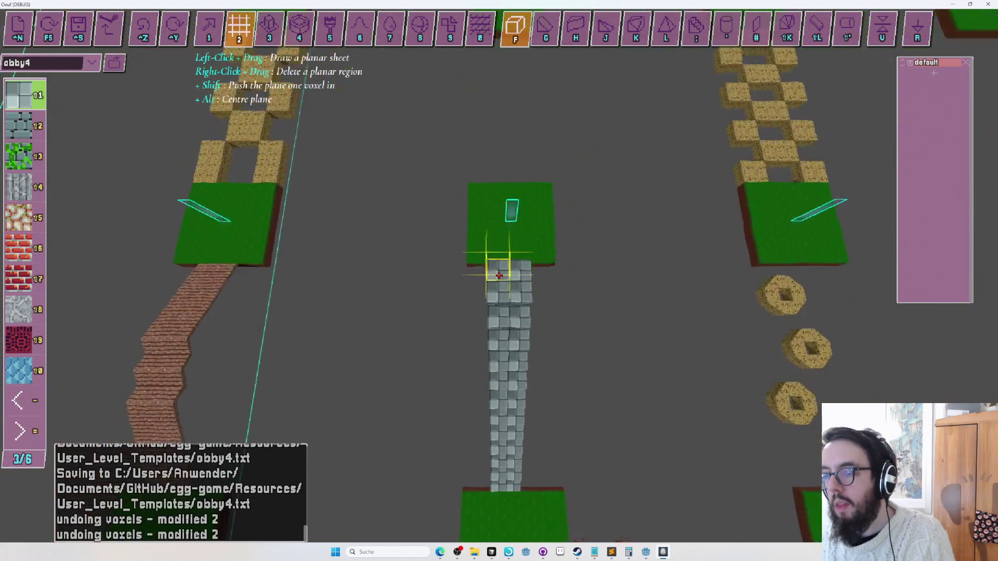
{"action": "key", "text": "Up"}
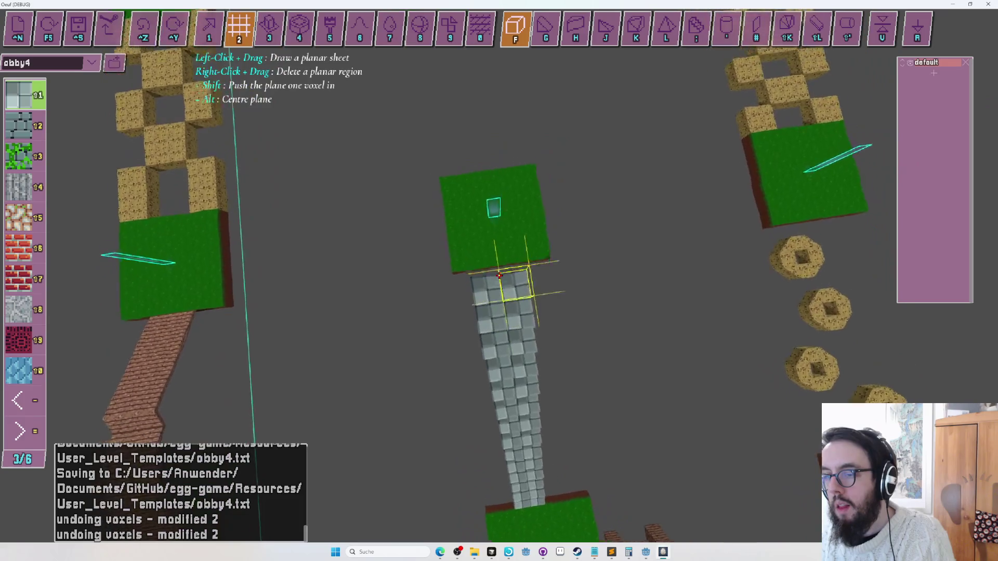
{"action": "key", "text": "Down"}
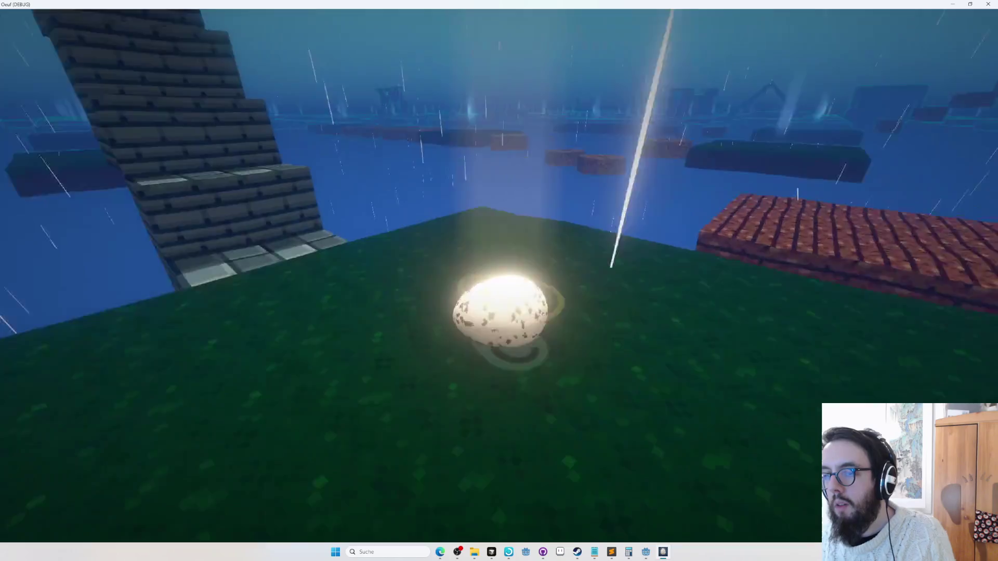
- Extrude the stone-brick staircase wider, then save and launch a new playtest
{"action": "key", "text": "Down"}
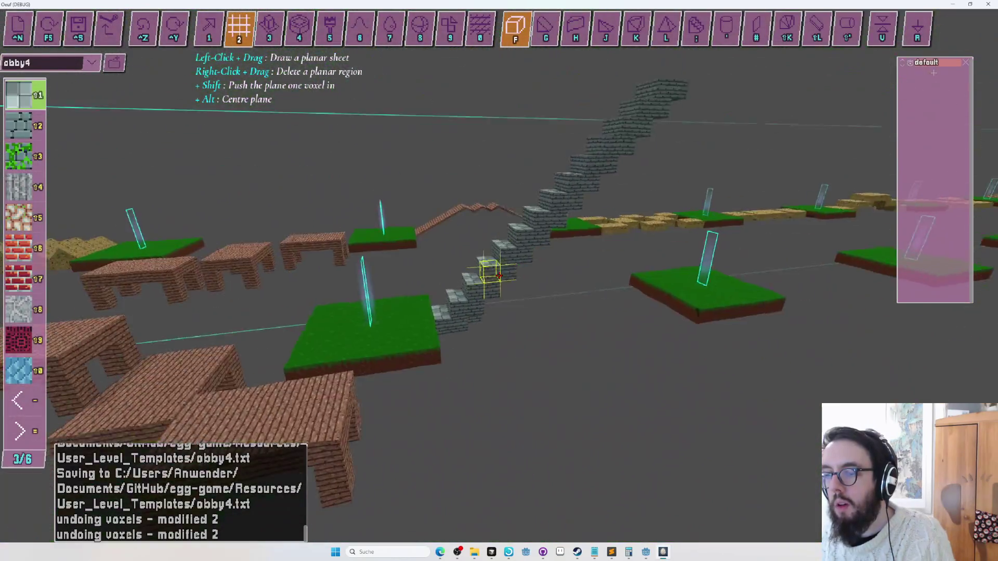
{"action": "key", "text": "3"}
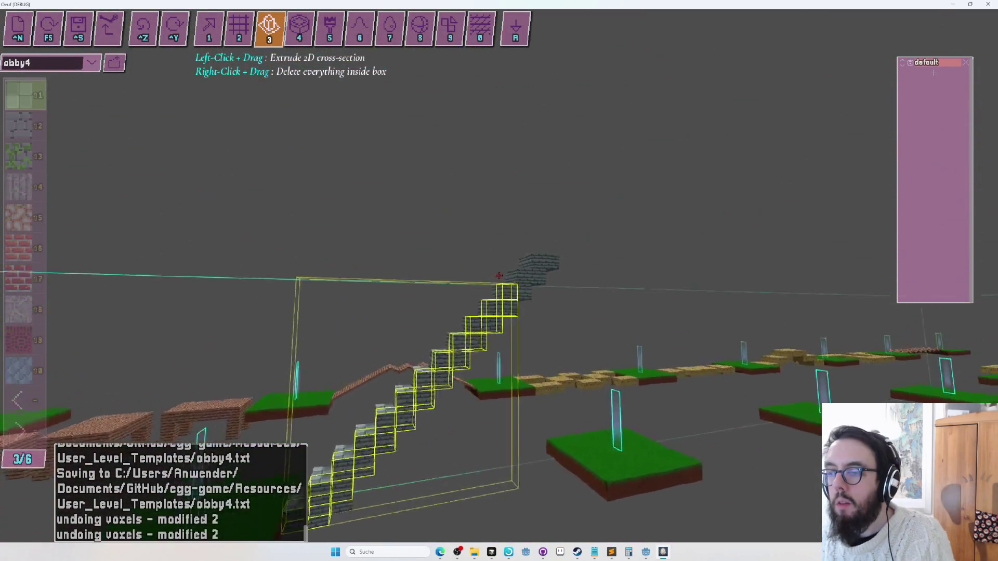
{"action": "key", "text": "Up"}
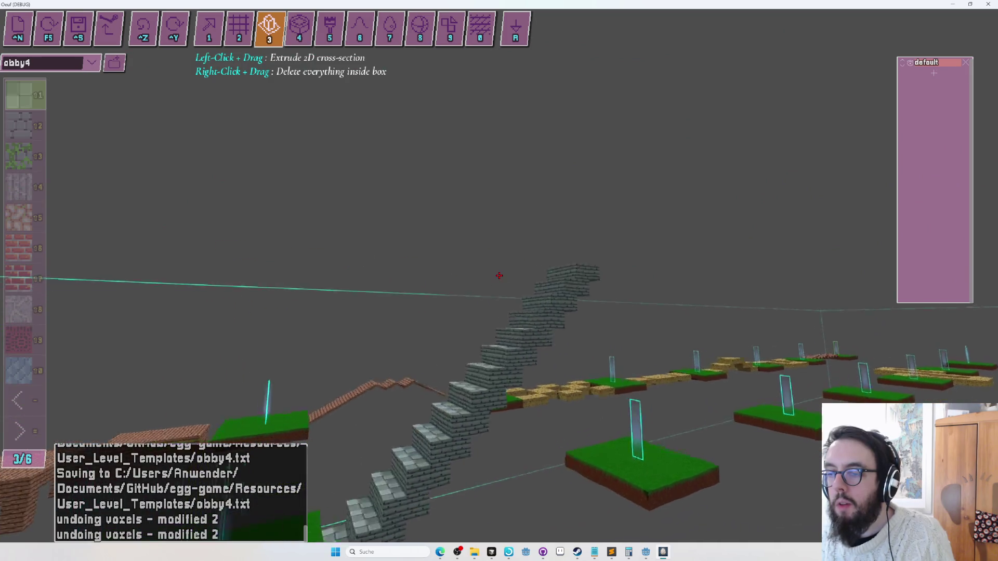
{"action": "key", "text": "F5"}
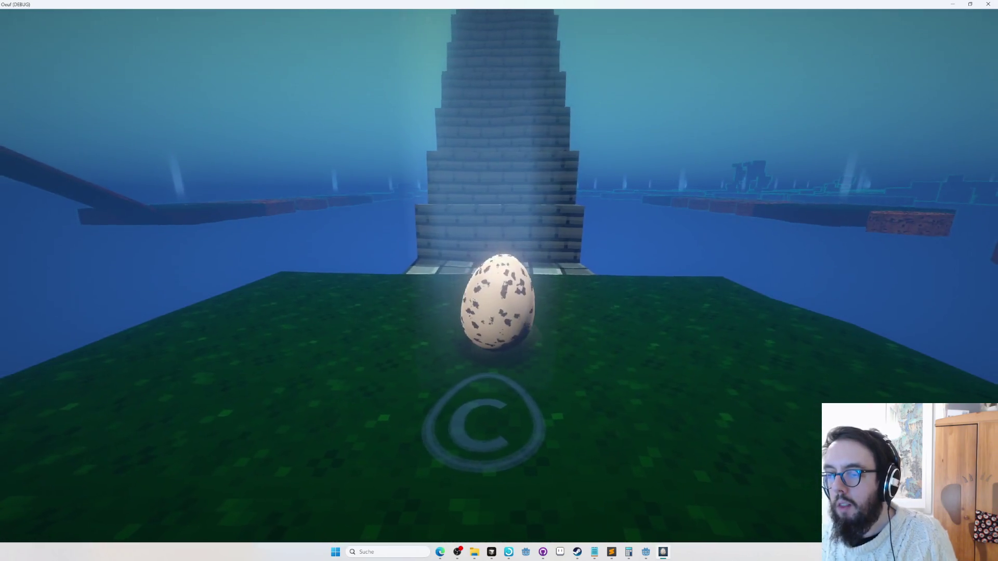
- Climb the egg step by step up the stairs, jump onto the green platform, and exit
{"action": "key", "text": "Up"}
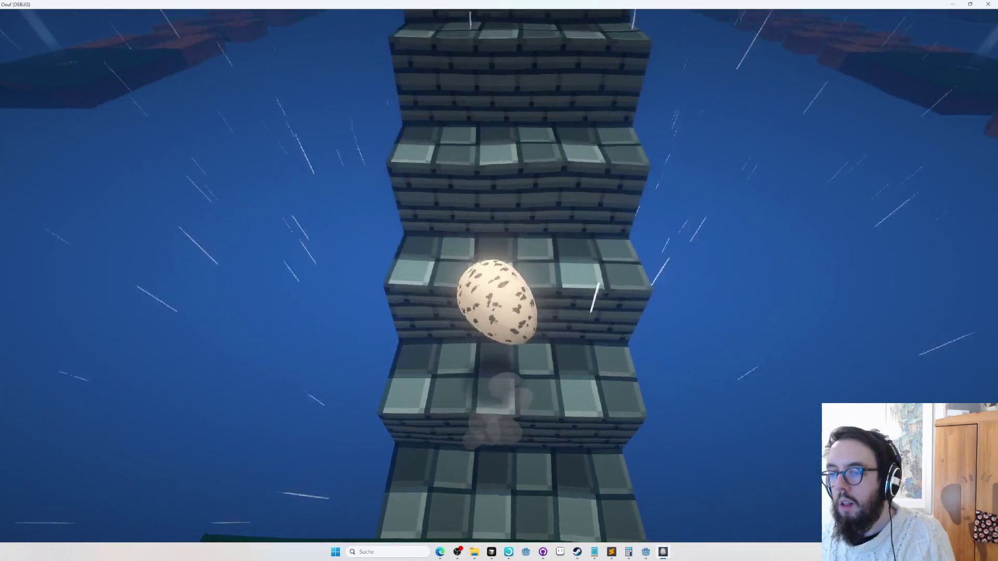
{"action": "key", "text": "Up"}
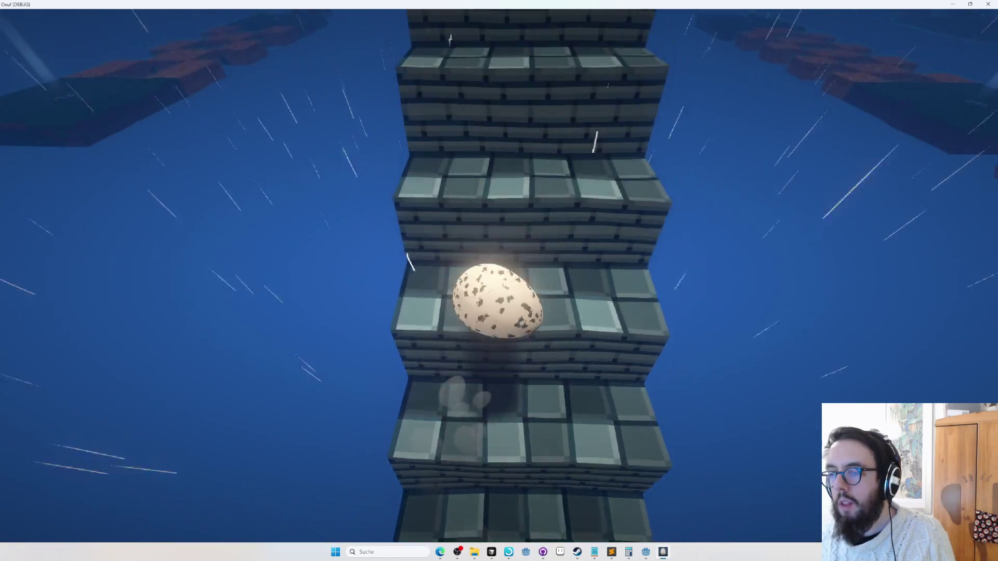
{"action": "key", "text": "Up"}
{"action": "key", "text": "Up"}
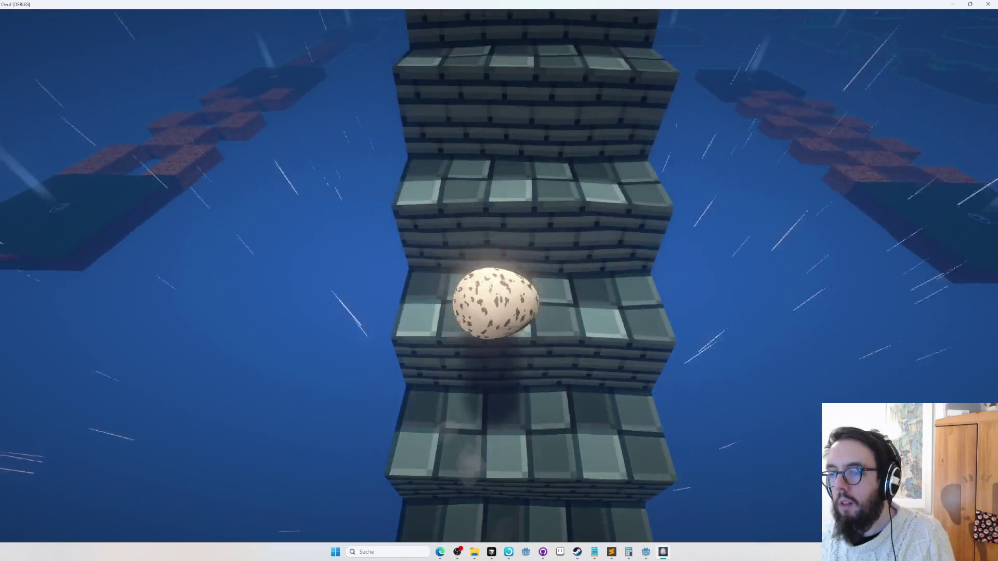
{"action": "key", "text": "Up"}
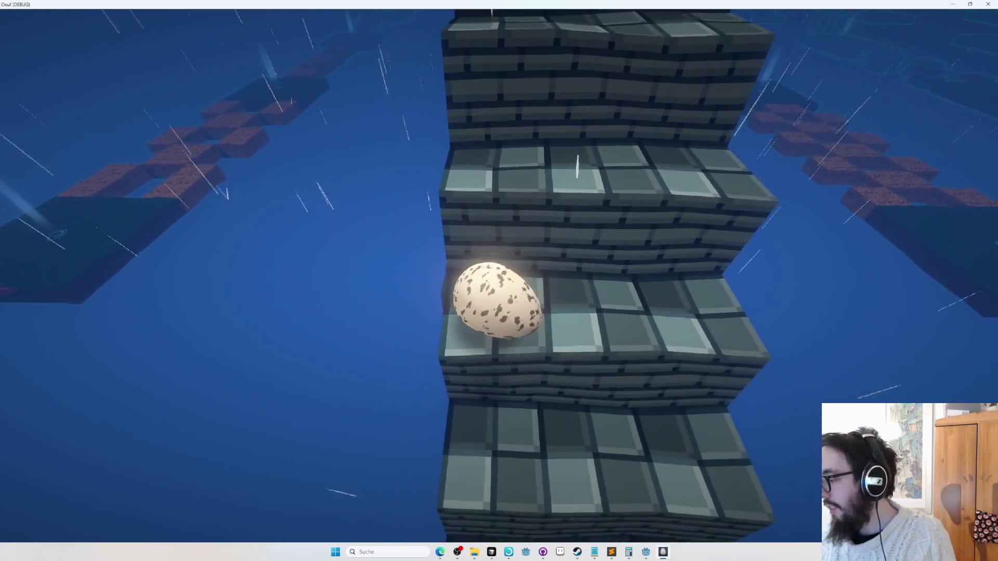
{"action": "key", "text": "Up"}
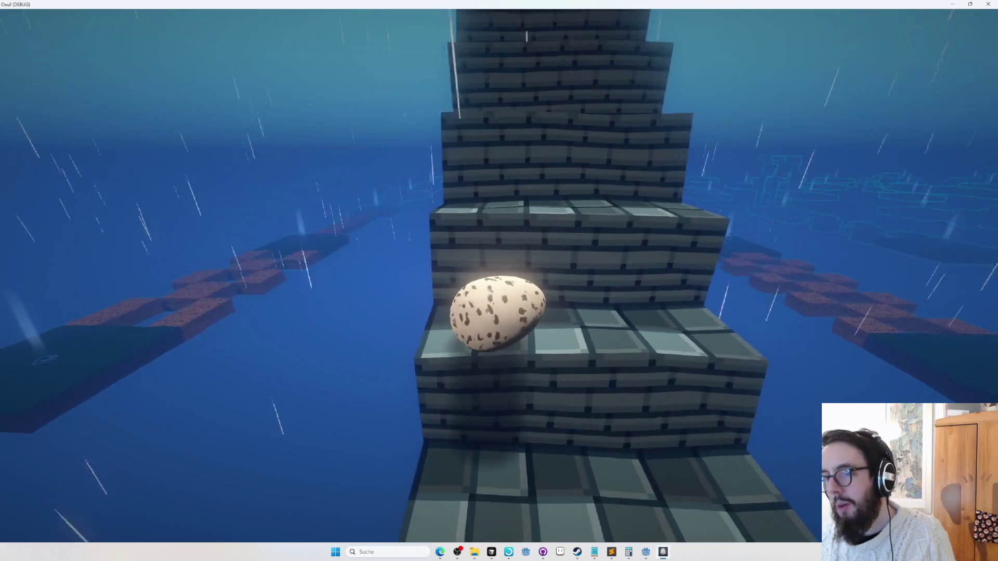
{"action": "key", "text": "Up"}
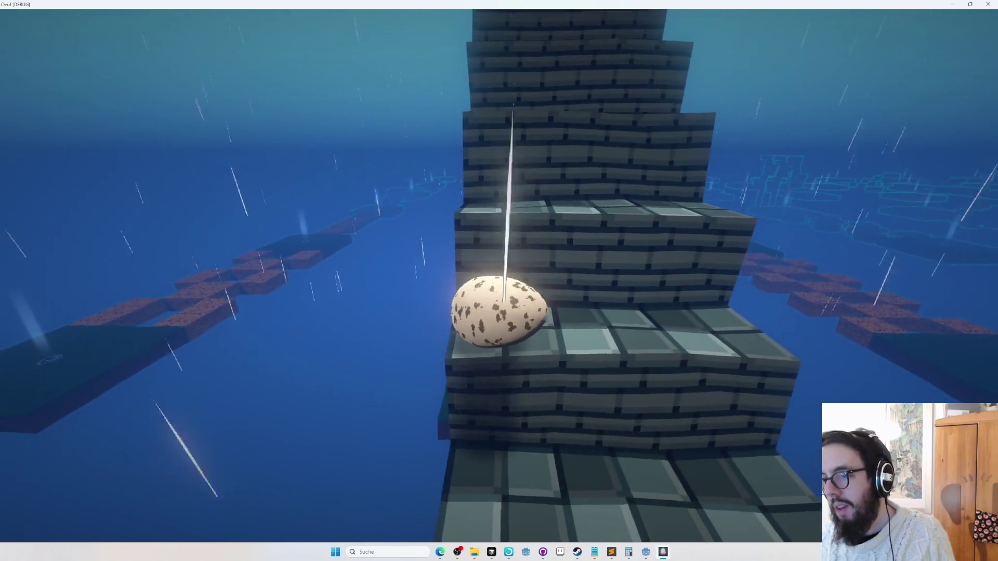
{"action": "key", "text": "Up"}
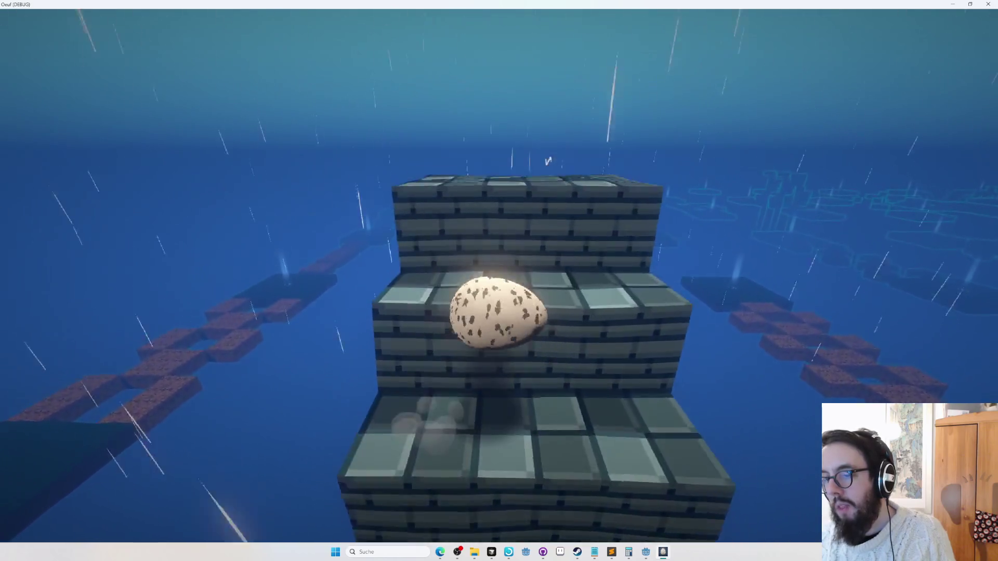
{"action": "key", "text": "Up"}
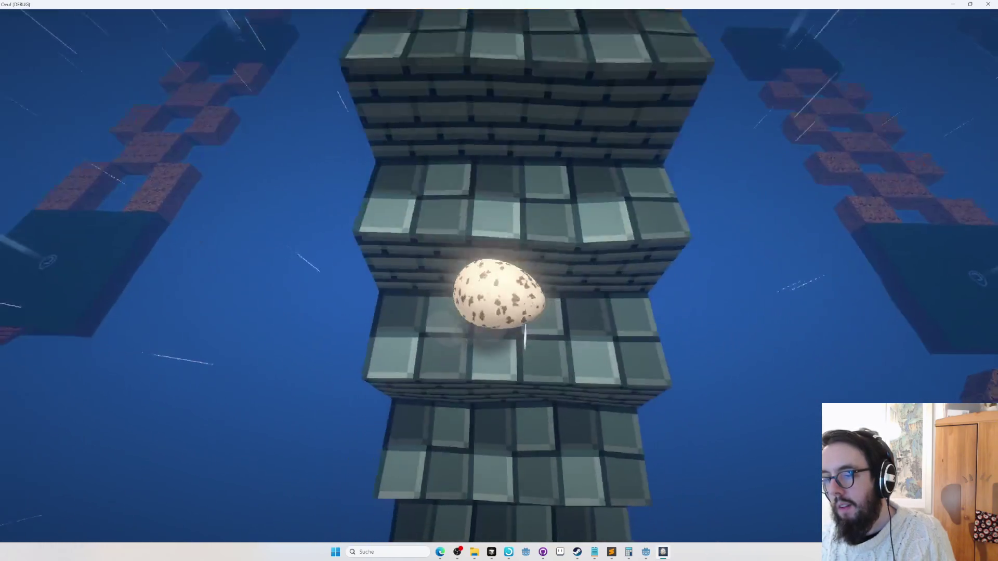
{"action": "key", "text": "Up"}
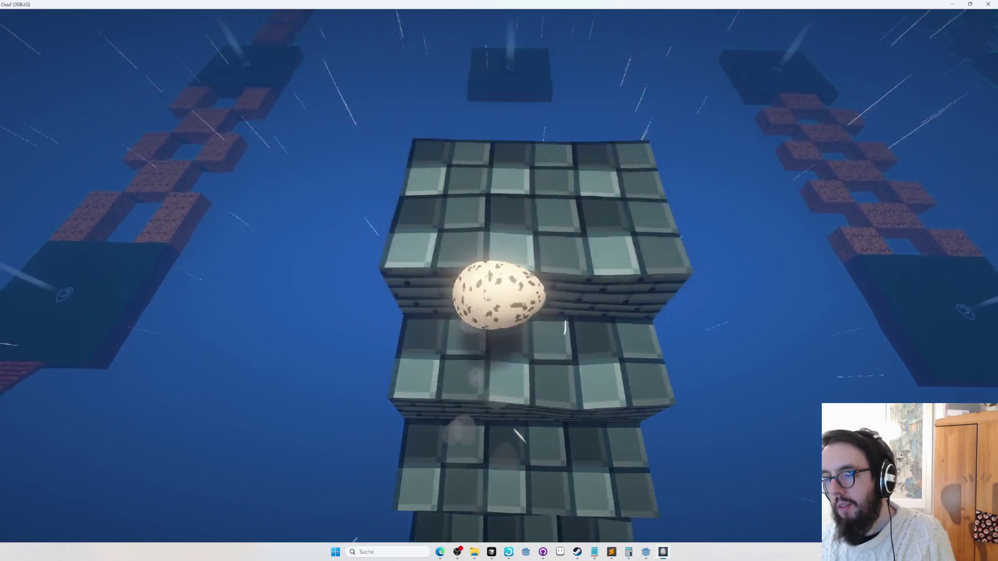
{"action": "key", "text": "Up"}
{"action": "key", "text": "Escape"}
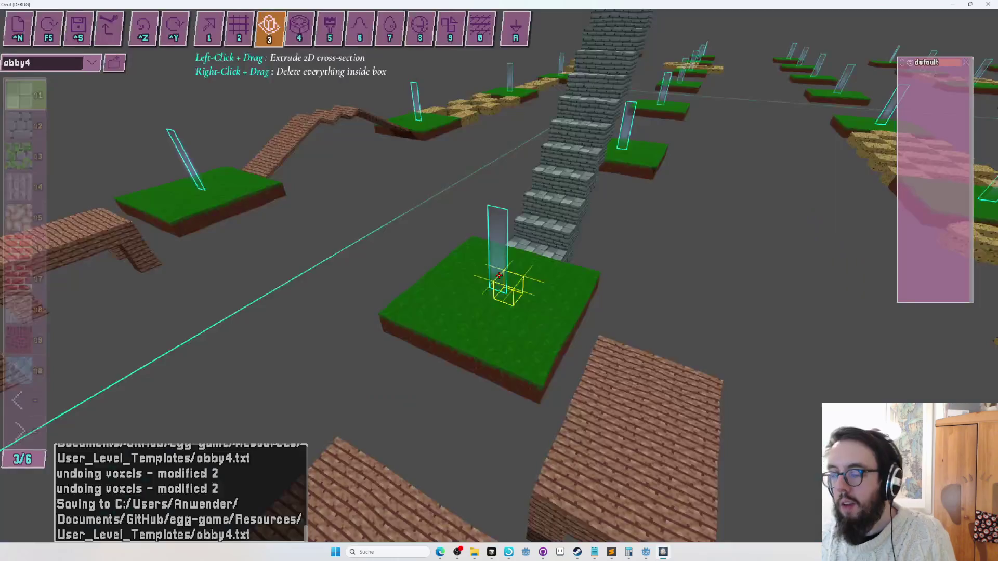
- In layer mode, outline a volume around the staircase and assign its voxels to the new layer
{"action": "key", "text": "s"}
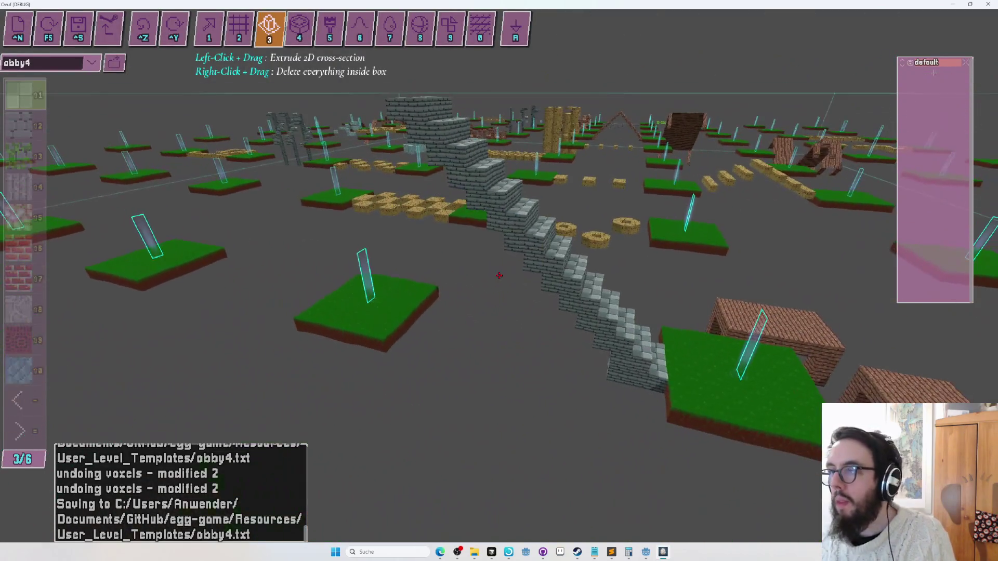
{"action": "key", "text": "Tab"}
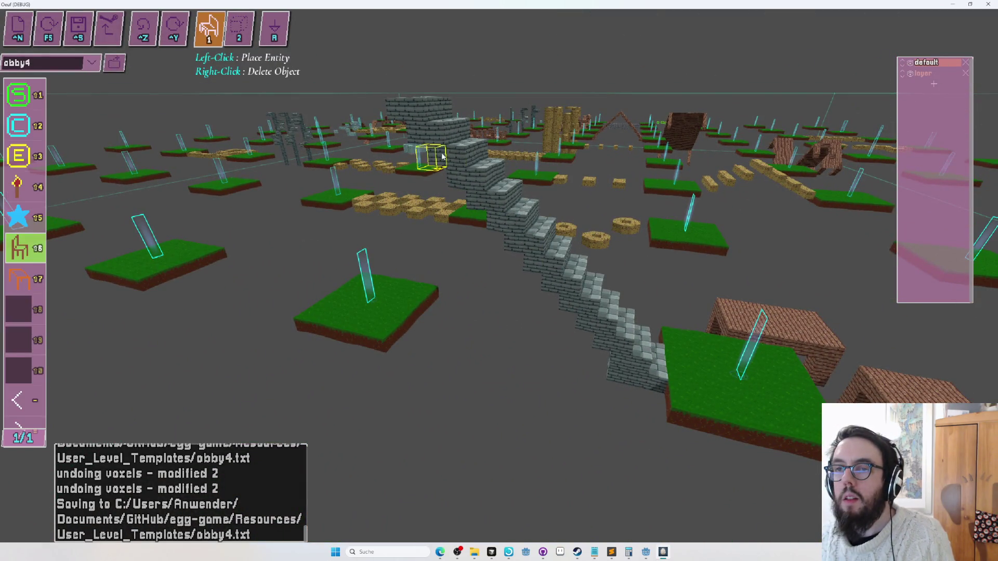
{"action": "key", "text": "Tab"}
{"action": "mouse_move", "coordinate": [652, 387]}
{"action": "left_mouse_down"}
{"action": "mouse_move", "coordinate": [396, 75]}
{"action": "mouse_move", "coordinate": [232, 163]}
{"action": "mouse_move", "coordinate": [277, 154]}
{"action": "left_mouse_up"}
{"action": "key", "text": "s"}
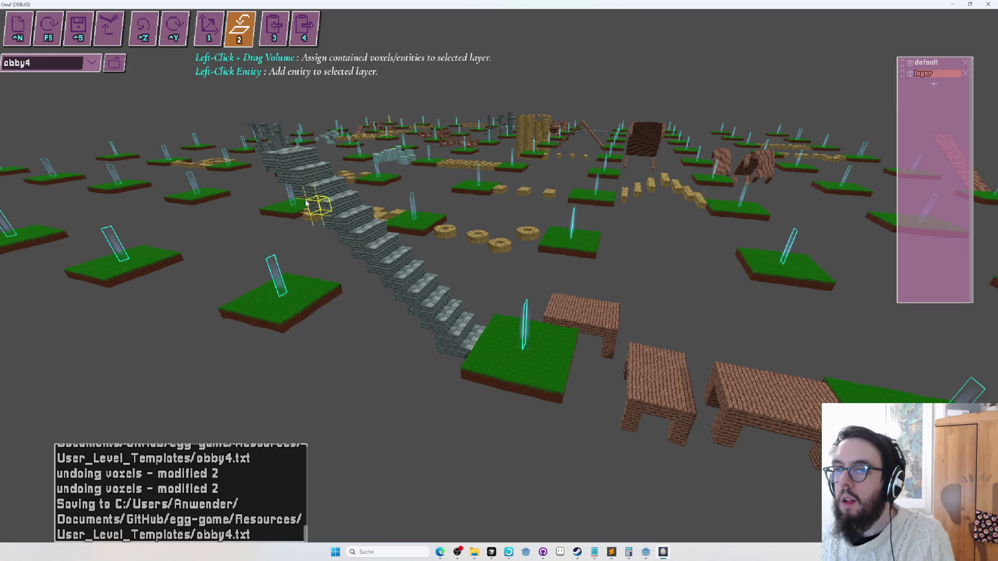
{"action": "left_click_drag", "start_coordinate": [463, 384], "coordinate": [472, 392]}
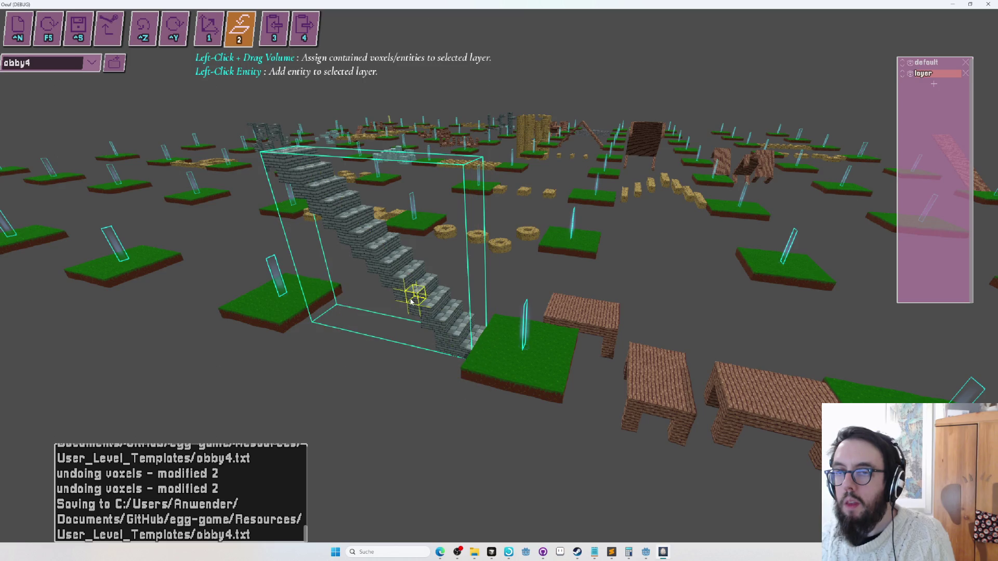
- Drag the stair layer so it climbs from a grass platform toward the sandstone blocks
{"action": "key", "text": "1"}
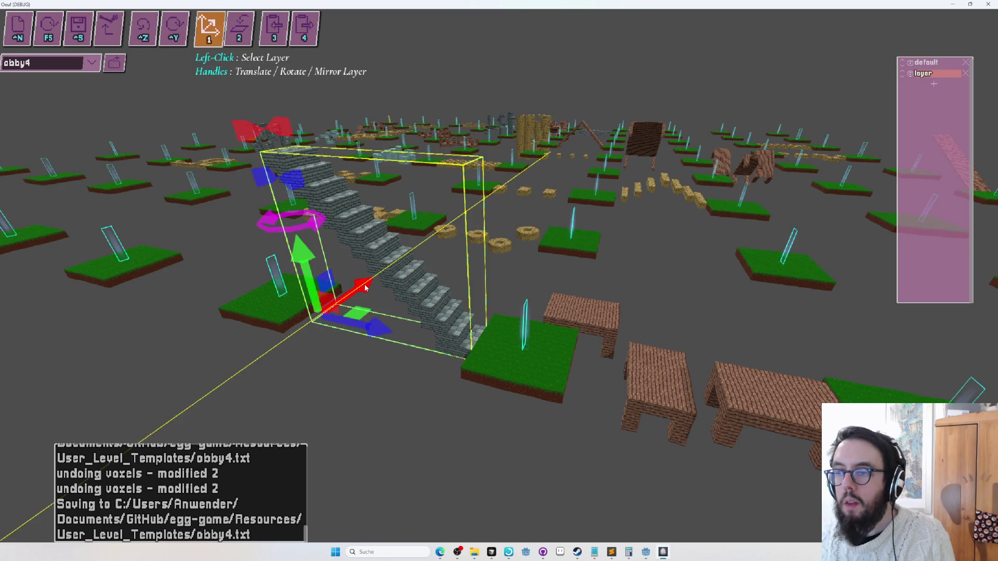
{"action": "key", "text": "w"}
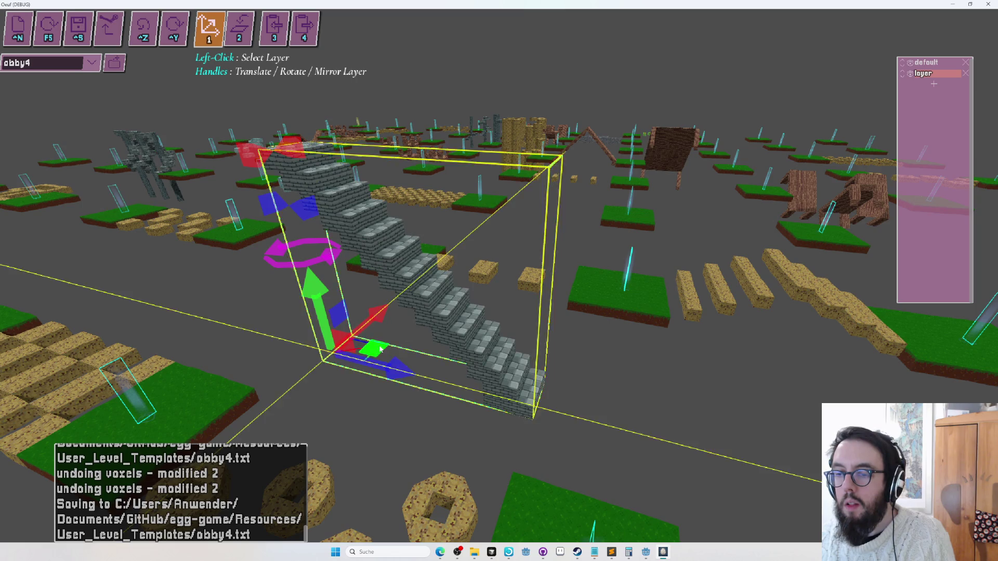
{"action": "key", "text": "w"}
{"action": "left_click_drag", "start_coordinate": [438, 344], "coordinate": [408, 328]}
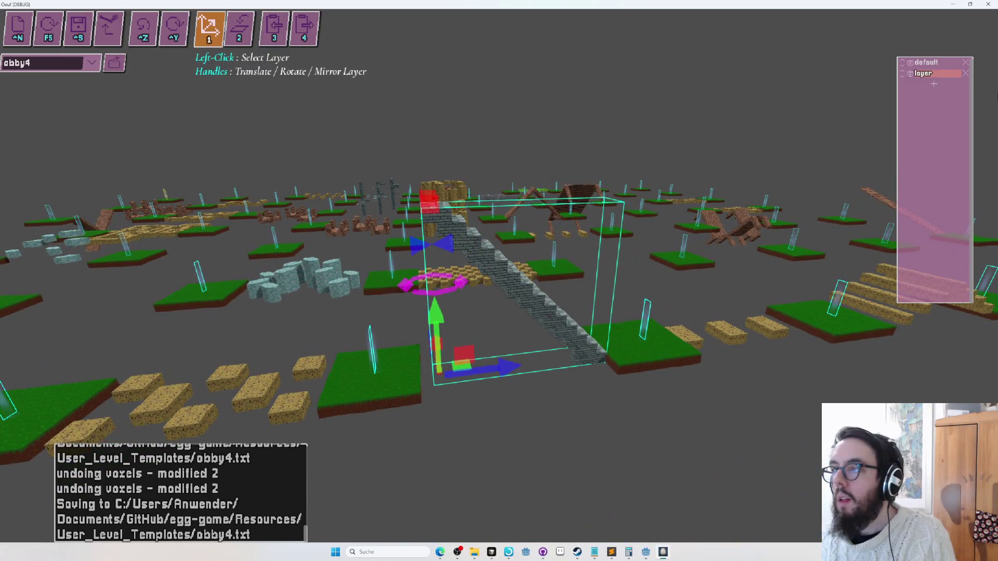
{"action": "left_click", "coordinate": [927, 63]}
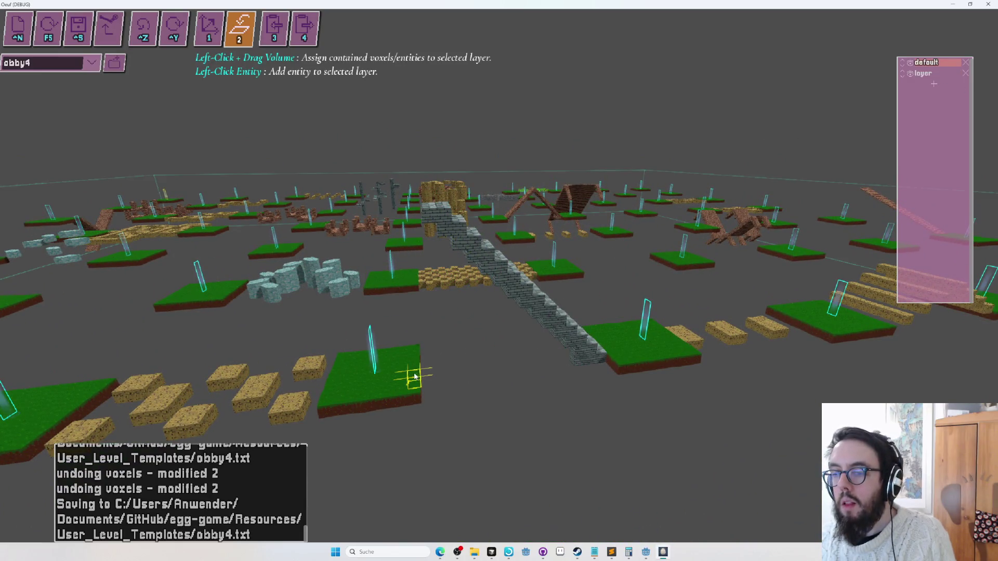
- Assign the staircase back to the default layer, delete the extra layer, and switch to the browser
{"action": "mouse_move", "coordinate": [411, 372]}
{"action": "left_mouse_down"}
{"action": "mouse_move", "coordinate": [668, 334]}
{"action": "mouse_move", "coordinate": [628, 149]}
{"action": "left_mouse_up"}
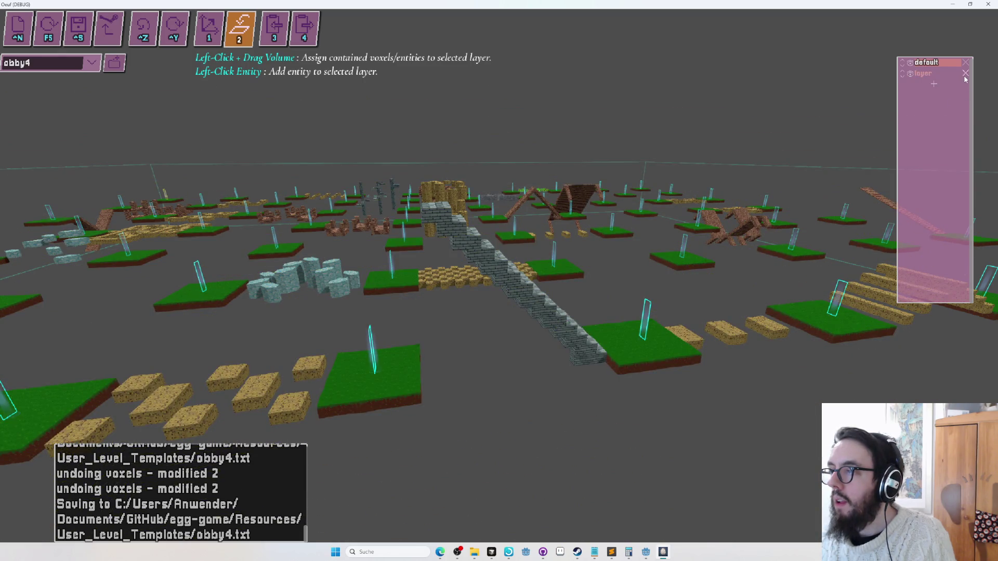
{"action": "left_click", "coordinate": [965, 74]}
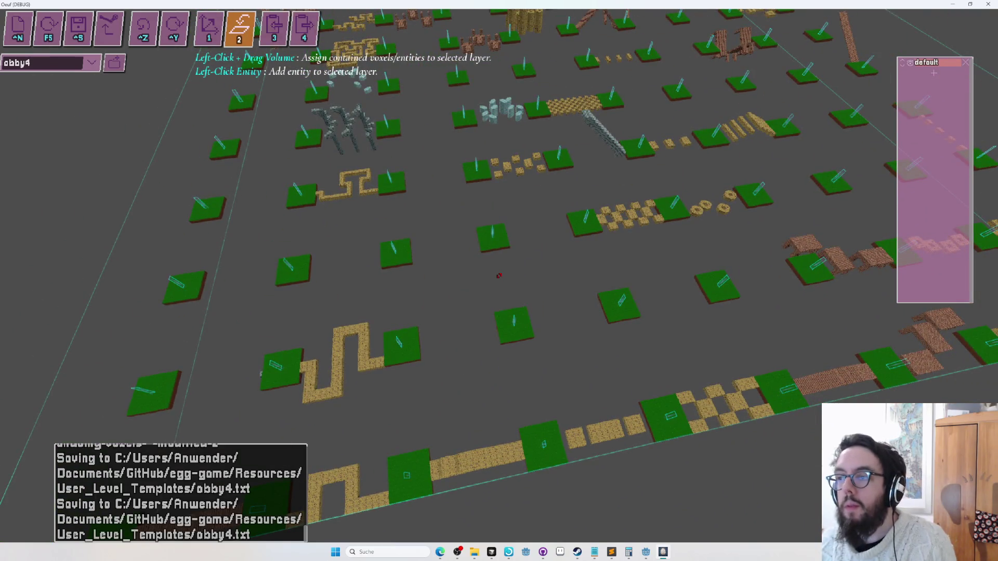
{"action": "key", "text": "alt+Tab"}
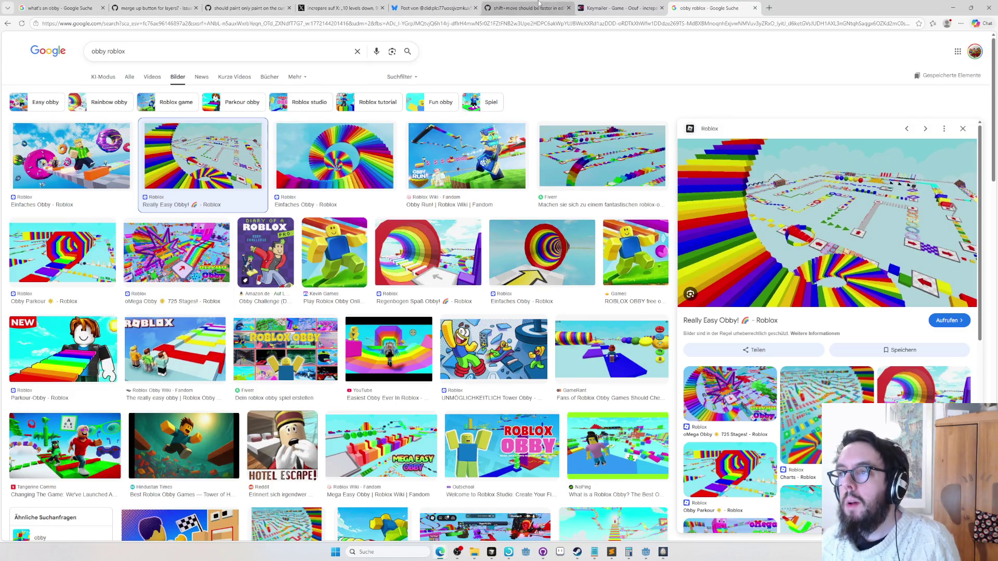
- Check Bluesky notifications, the GitHub faster-movement issue and X notifications, then return to Bluesky
{"action": "left_click", "coordinate": [434, 8]}
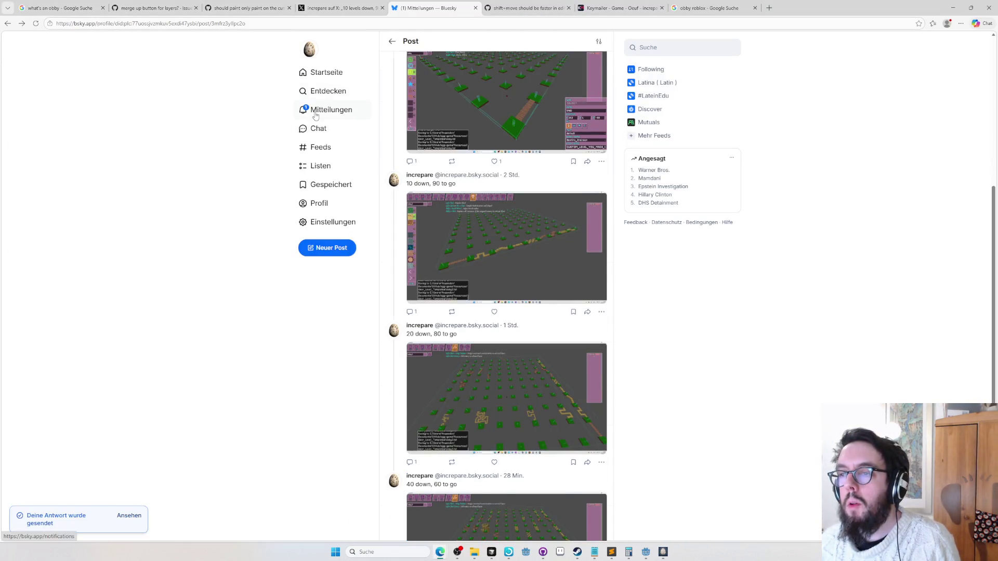
{"action": "left_click", "coordinate": [316, 115]}
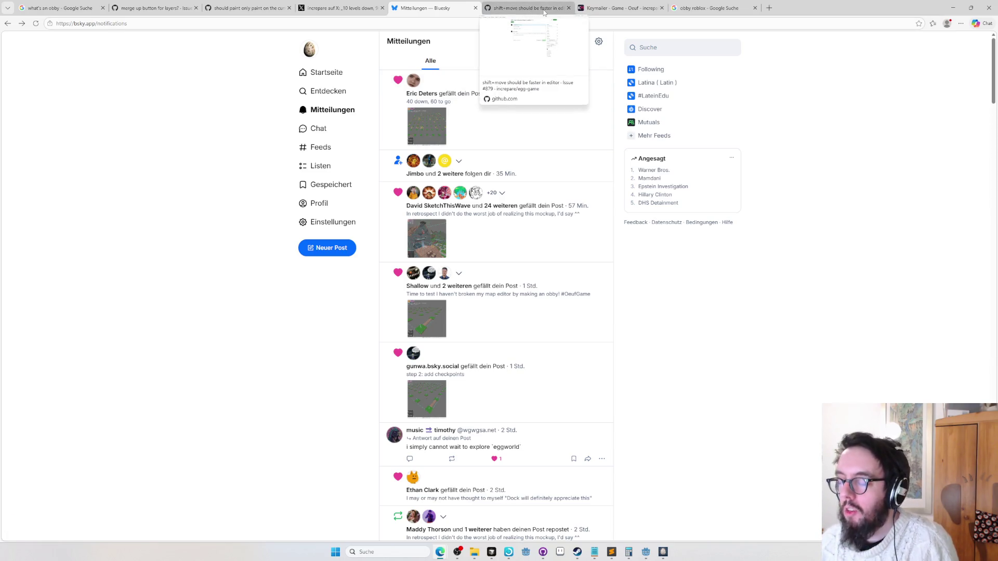
{"action": "left_click", "coordinate": [544, 11]}
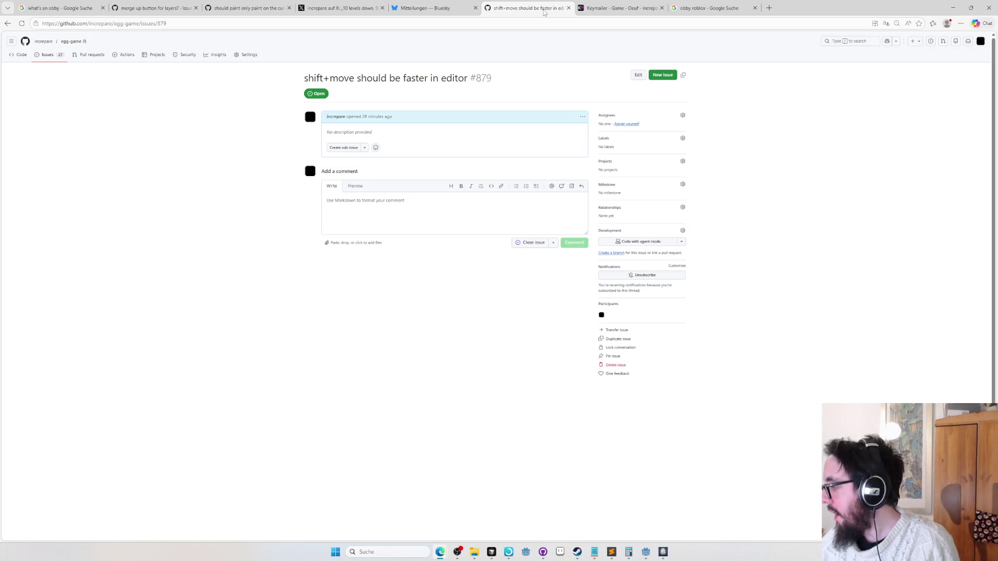
{"action": "left_click", "coordinate": [362, 12]}
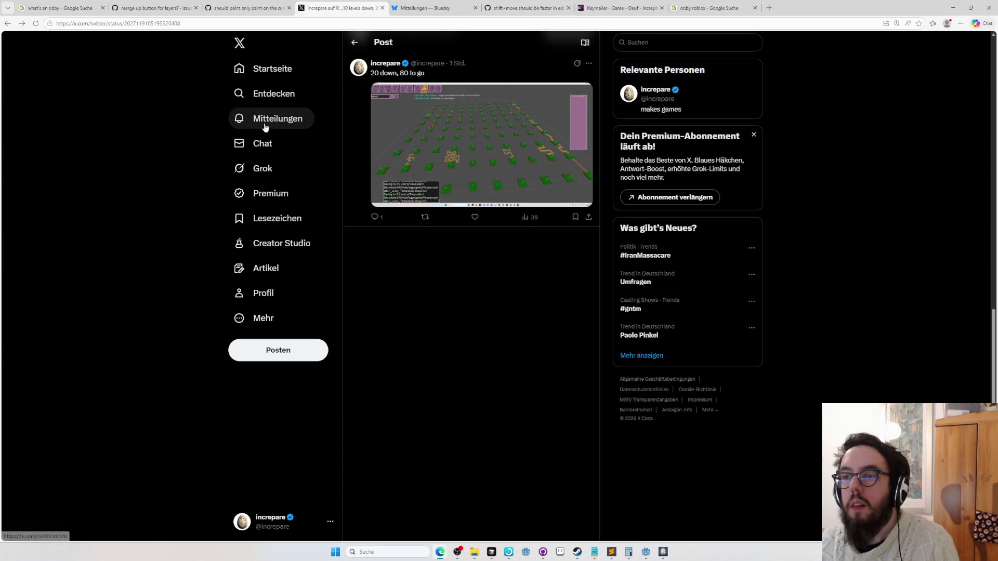
{"action": "left_click", "coordinate": [265, 126]}
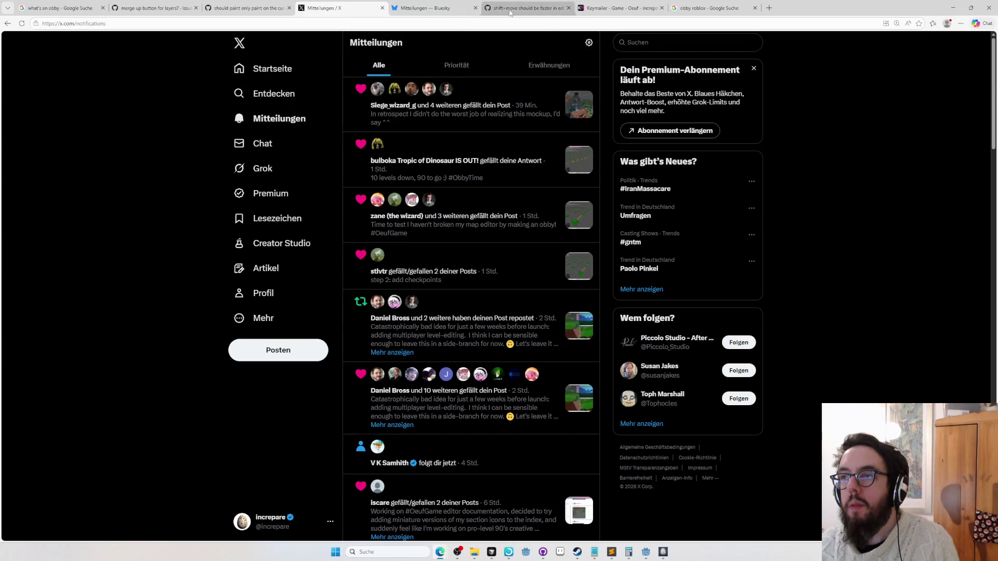
{"action": "left_click", "coordinate": [509, 12]}
{"action": "left_click", "coordinate": [431, 8]}
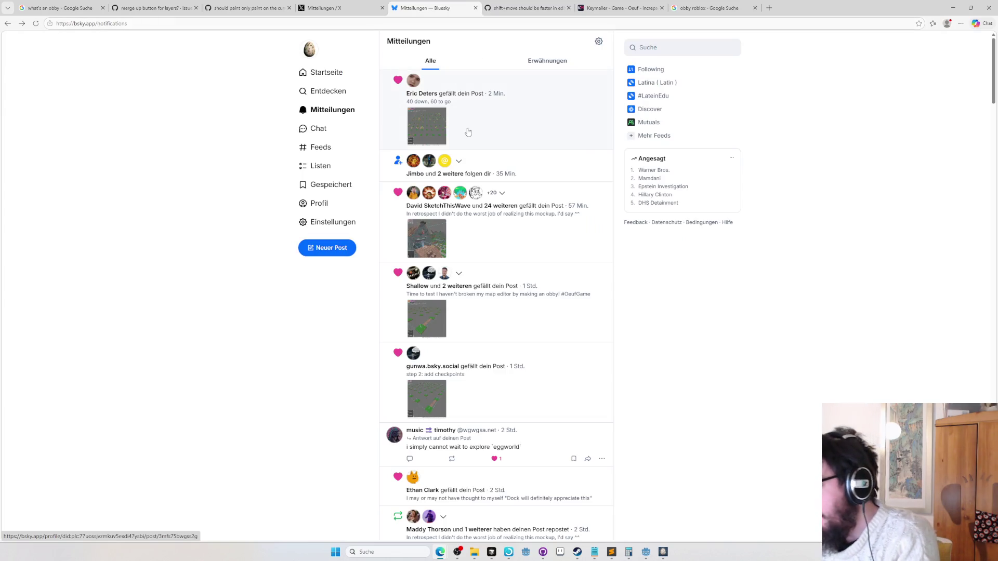